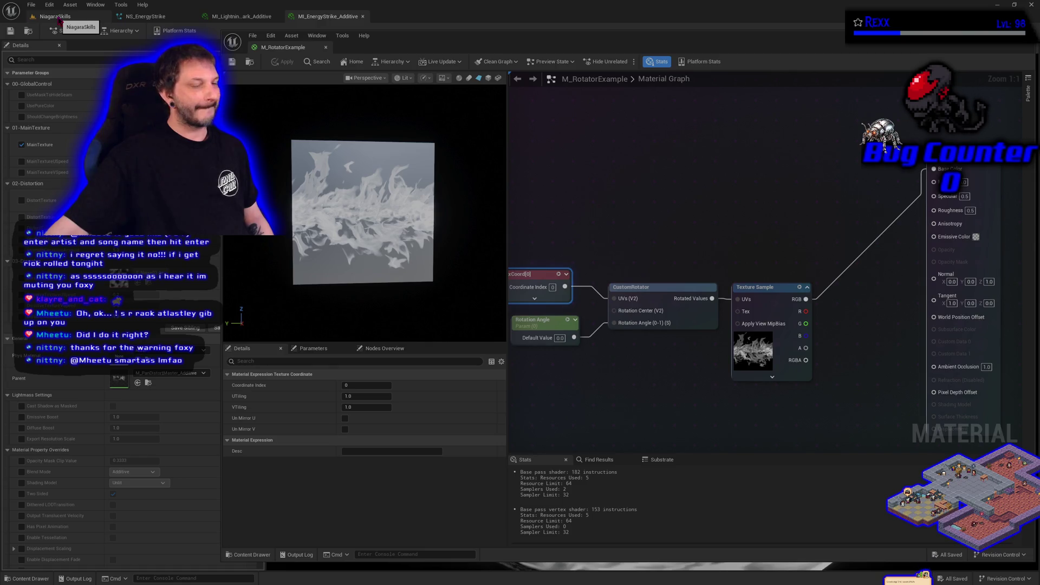
- Dock the floating M_RotatorExample material editor among the main tabs and return to NiagaraSkills
left_click(59, 18)
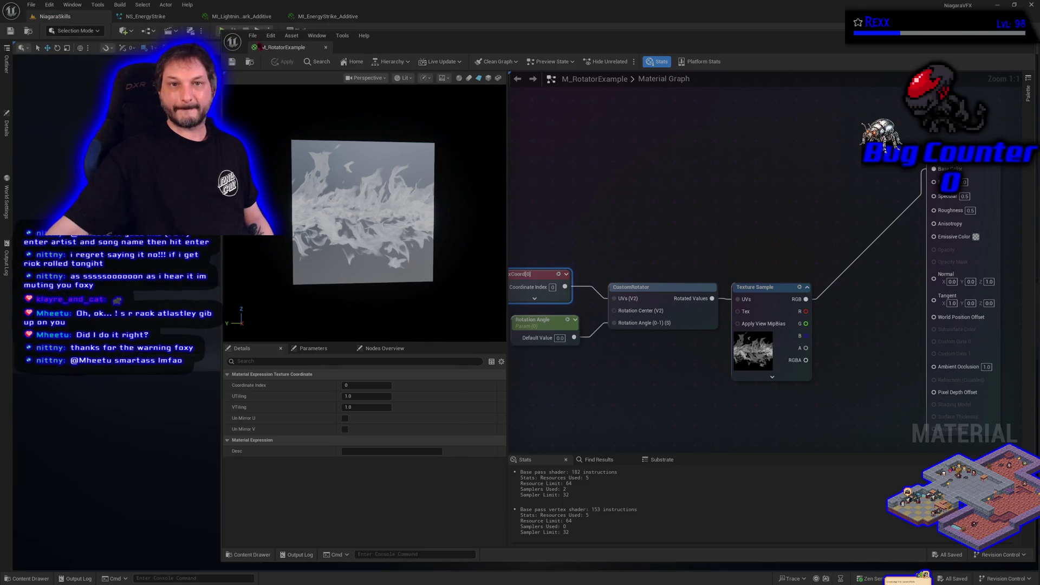
left_click_drag(283, 48, 404, 17)
left_click(58, 17)
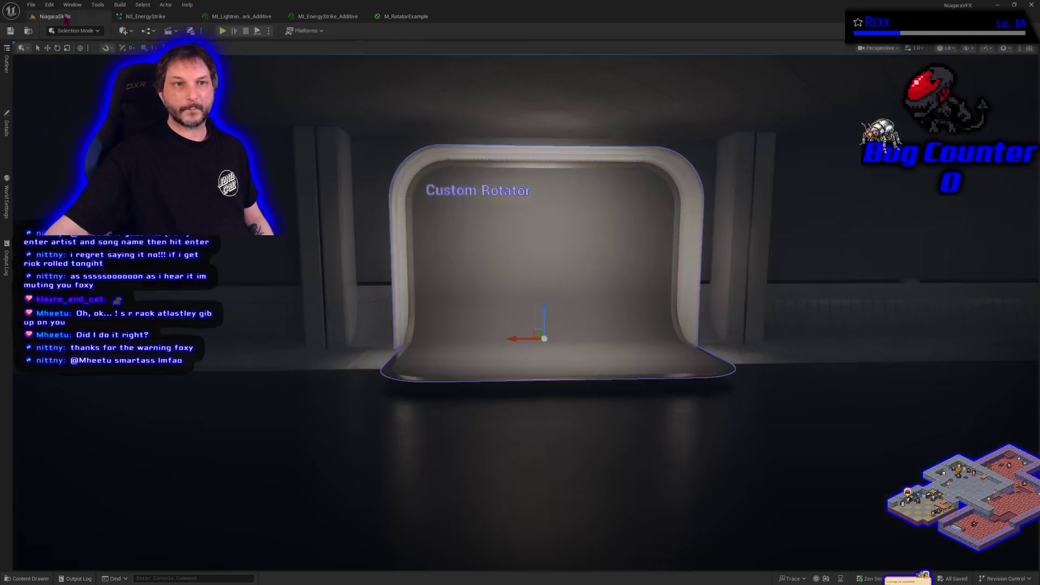
- Clear the selection in the NiagaraSkills level and bring up the Content Drawer
scroll(572, 379, "up", 4)
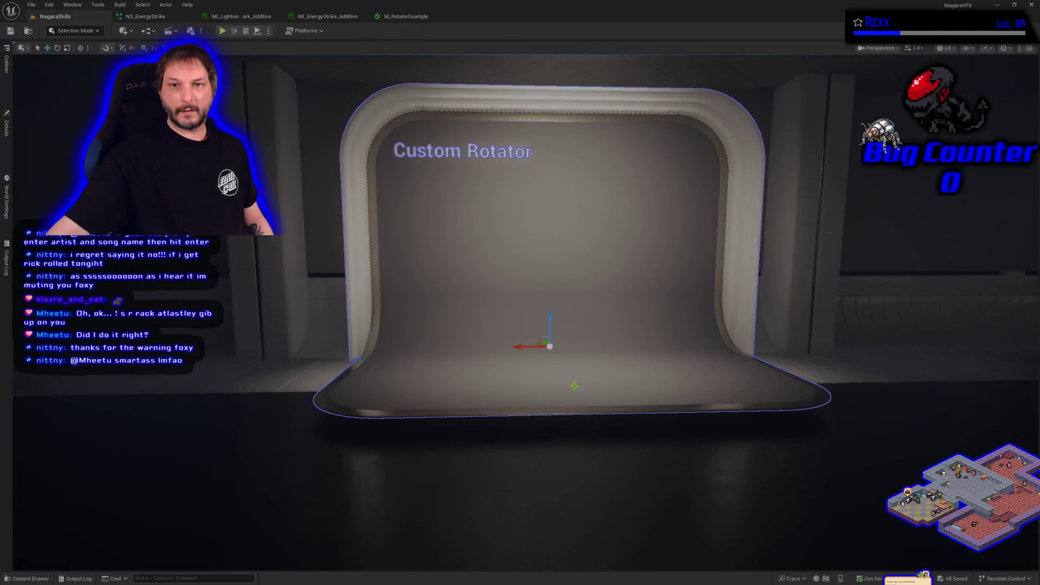
left_click(579, 455)
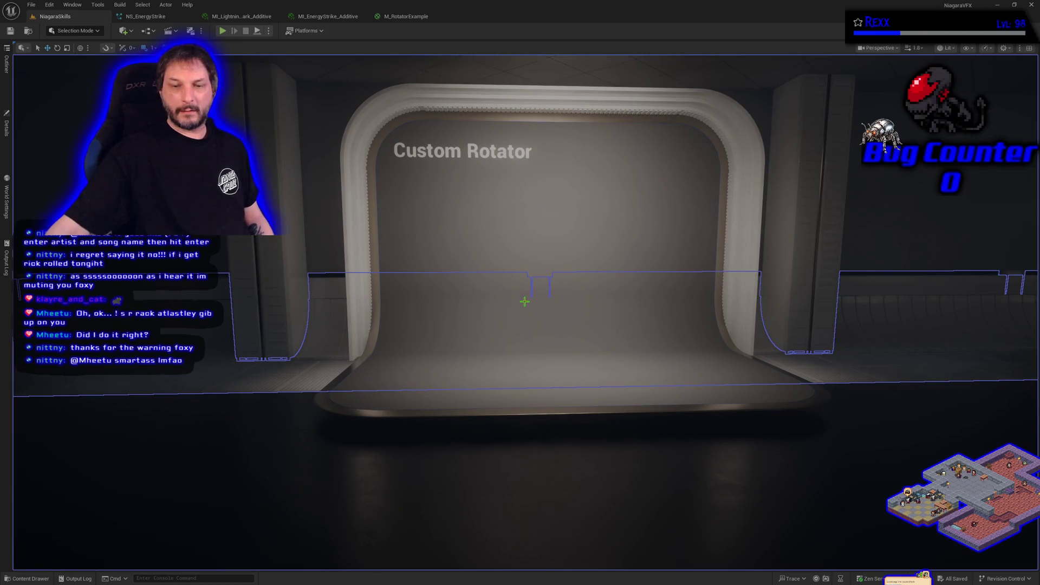
key("Escape")
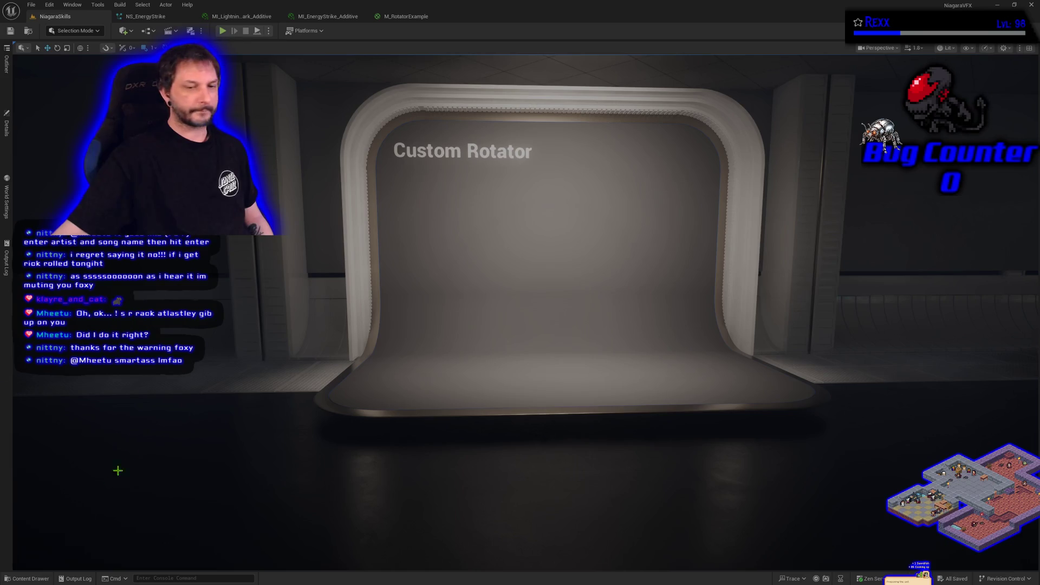
left_click(30, 579)
- Create a material instance of M_RotatorExample in the CustomRotator folder
key("alt+Left")
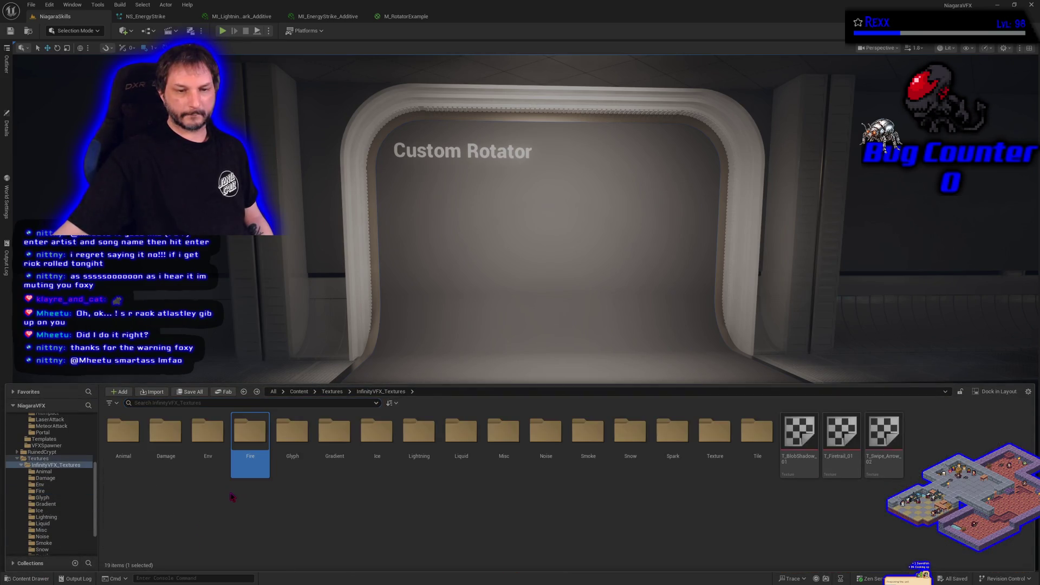
key("alt+Left")
key("alt+Left")
key("alt+Left")
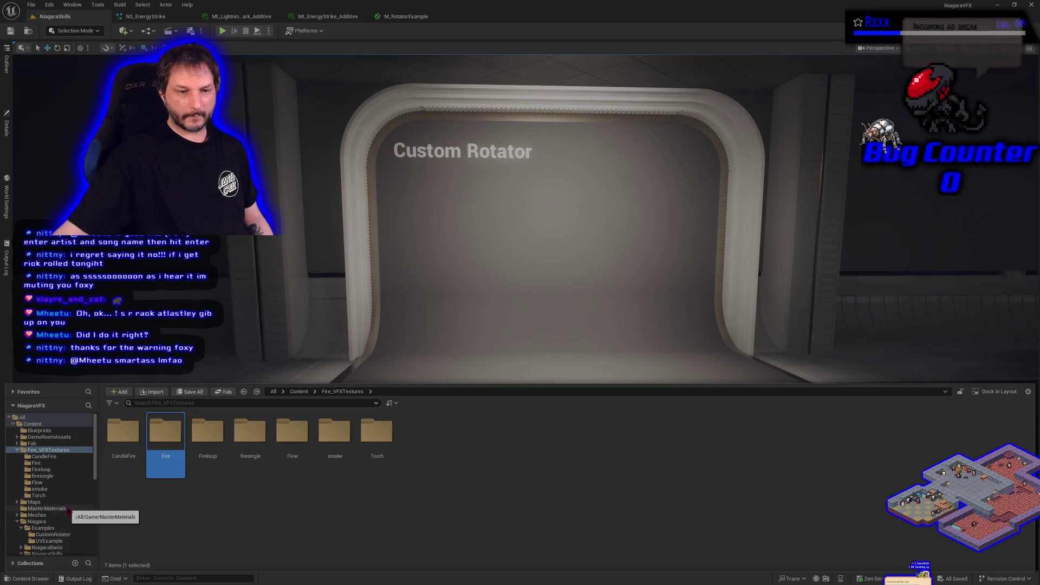
scroll(67, 521, "down", 3)
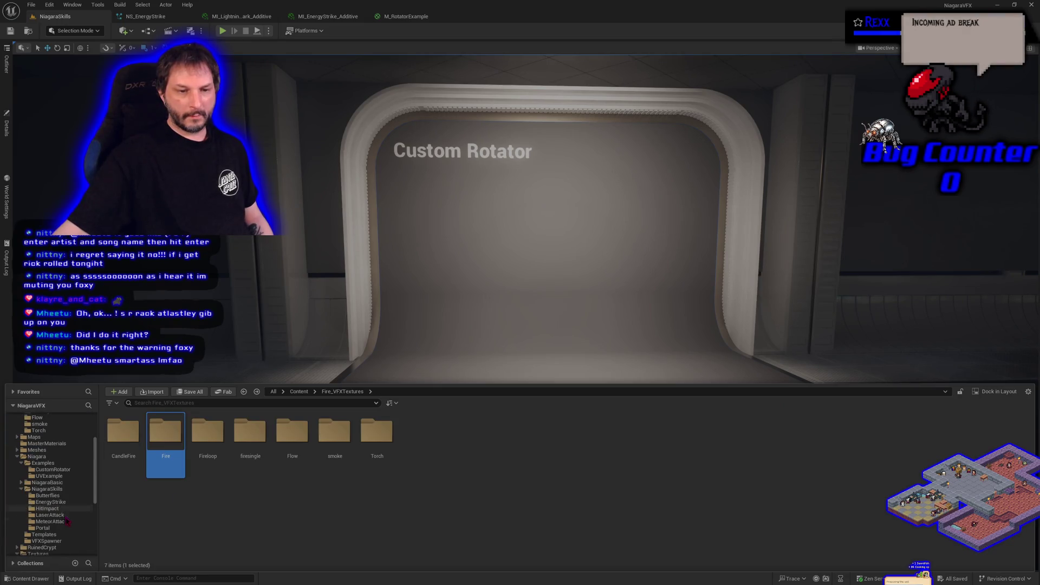
left_click(53, 470)
right_click(128, 456)
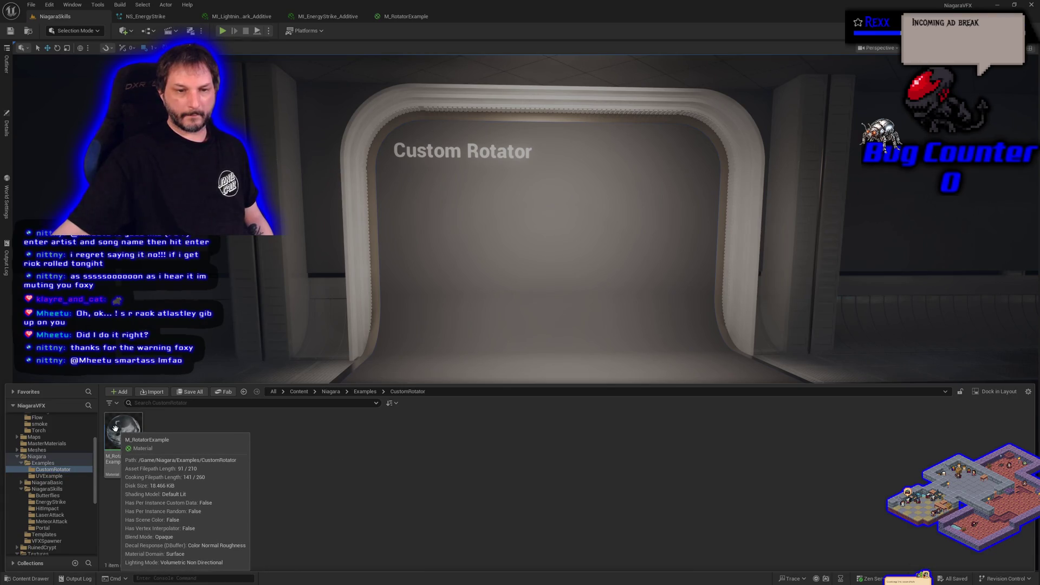
left_click(158, 212)
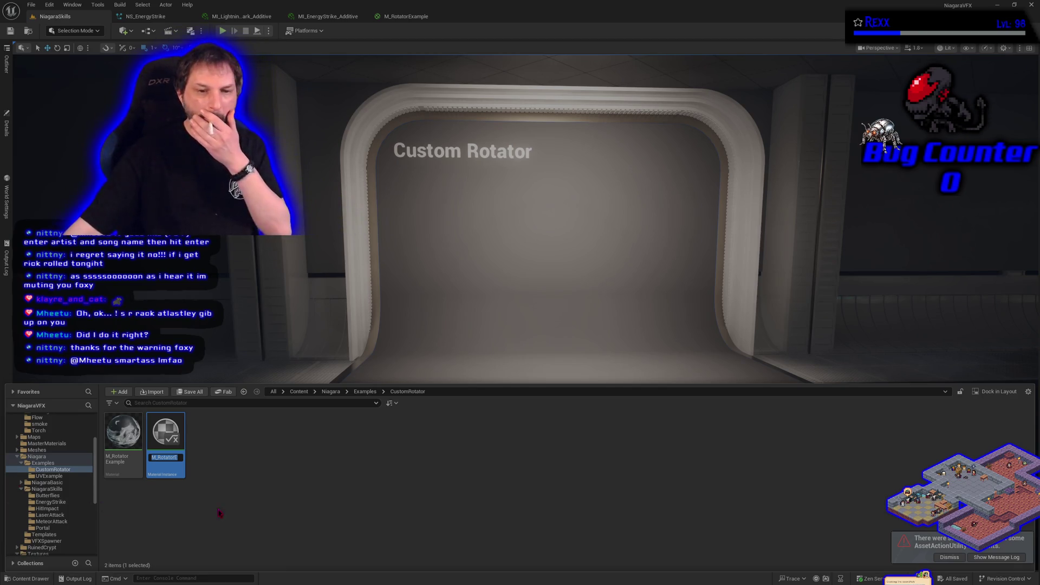
- Rename the new instance MI_rotatorExample and open it in its editor
double_click(172, 458)
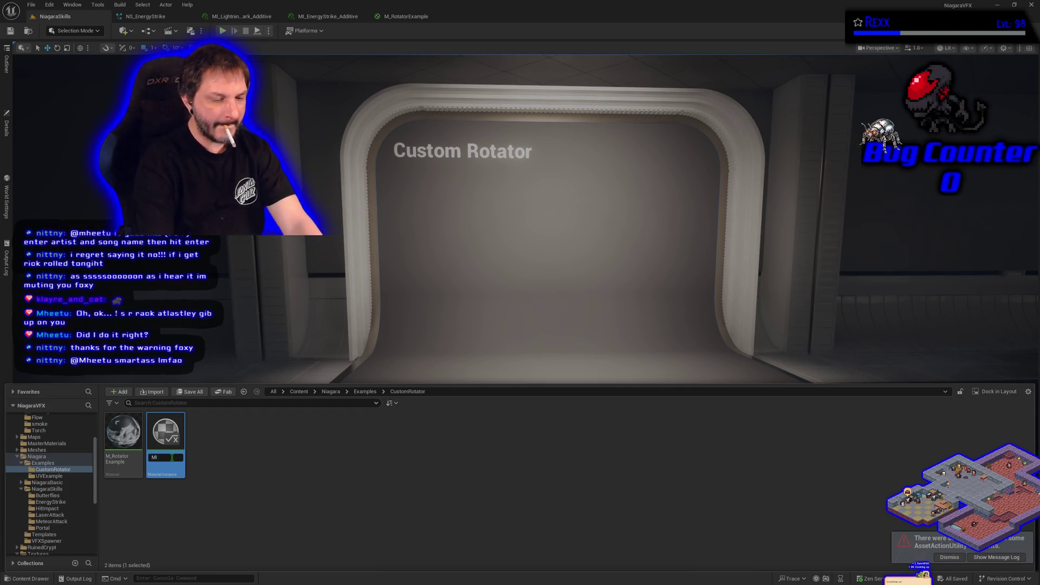
type("_r")
type("orExample")
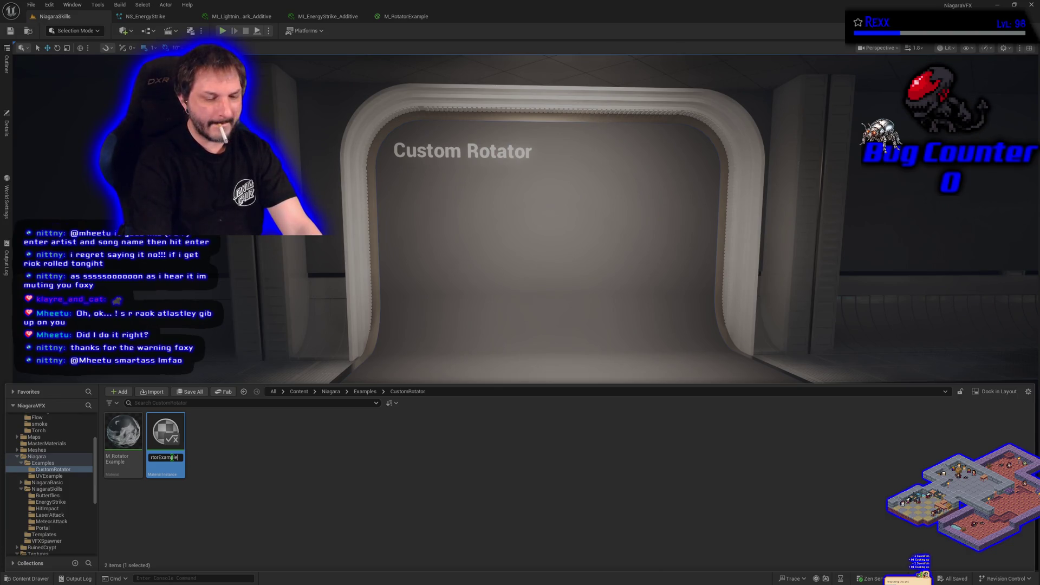
key("Return")
double_click(173, 459)
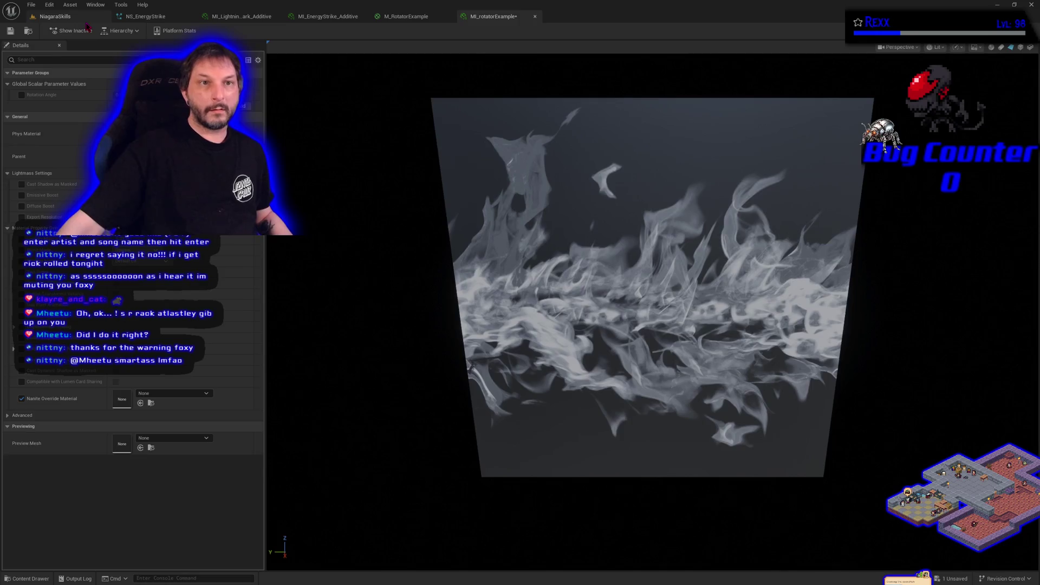
- Drag SM_PlaneFaceCamera from the Meshes folder into the NiagaraSkills level
left_click(54, 16)
left_click(27, 578)
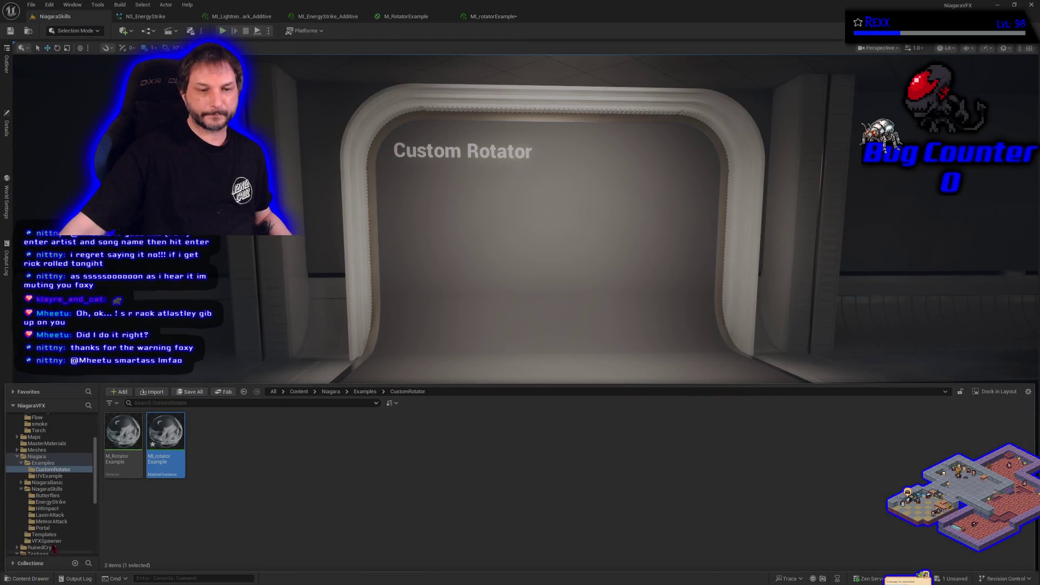
left_click(37, 450)
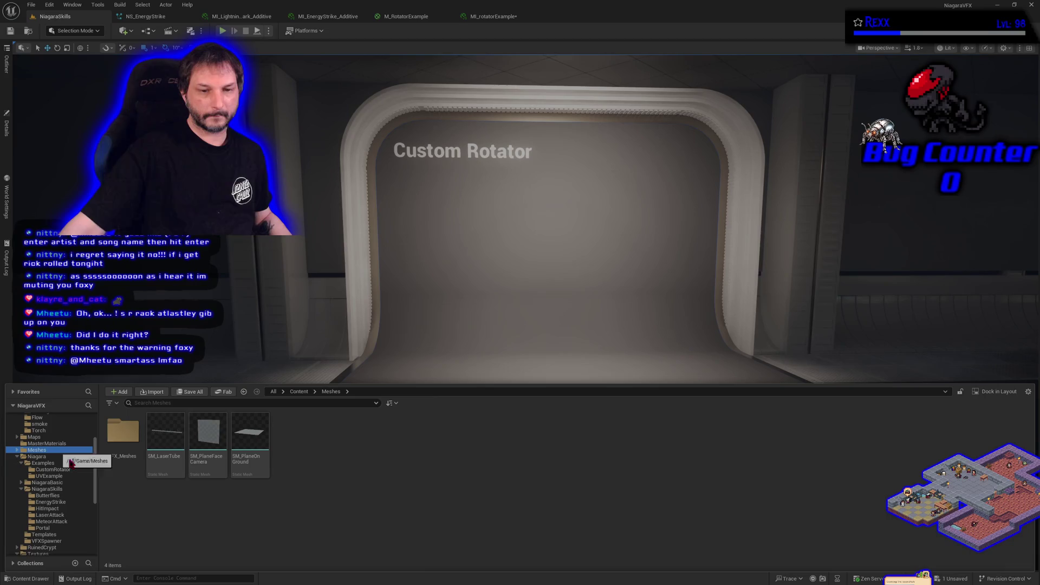
mouse_move(209, 433)
left_mouse_down()
mouse_move(369, 369)
mouse_move(537, 329)
left_mouse_up()
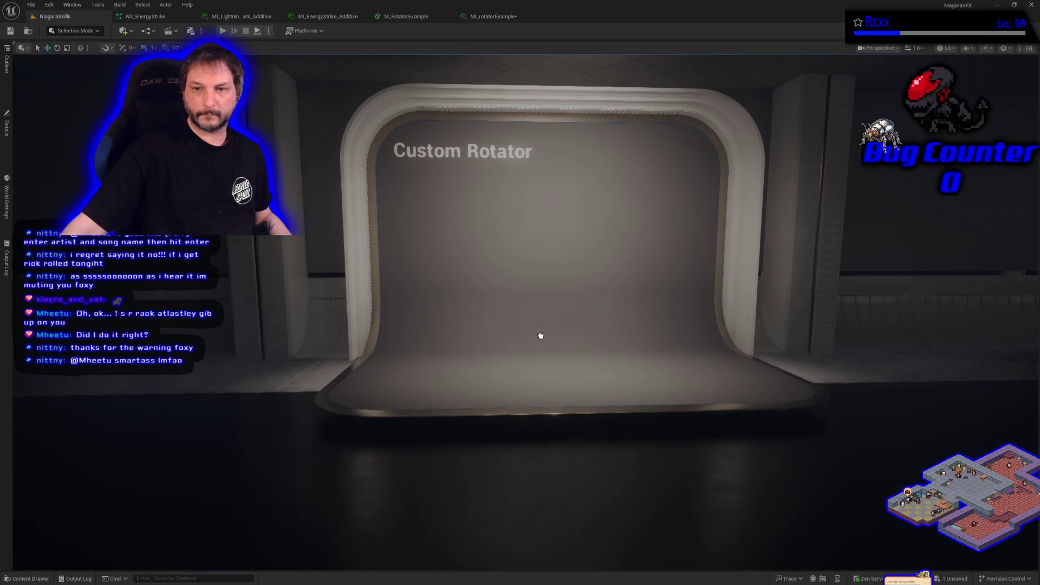
- Raise the plane to mid-wall in front of the backdrop, switch to rotate mode, and show StreamElements
mouse_move(557, 366)
left_mouse_down()
mouse_move(557, 265)
mouse_move(542, 292)
mouse_move(605, 291)
mouse_move(531, 315)
left_mouse_up()
key("e")
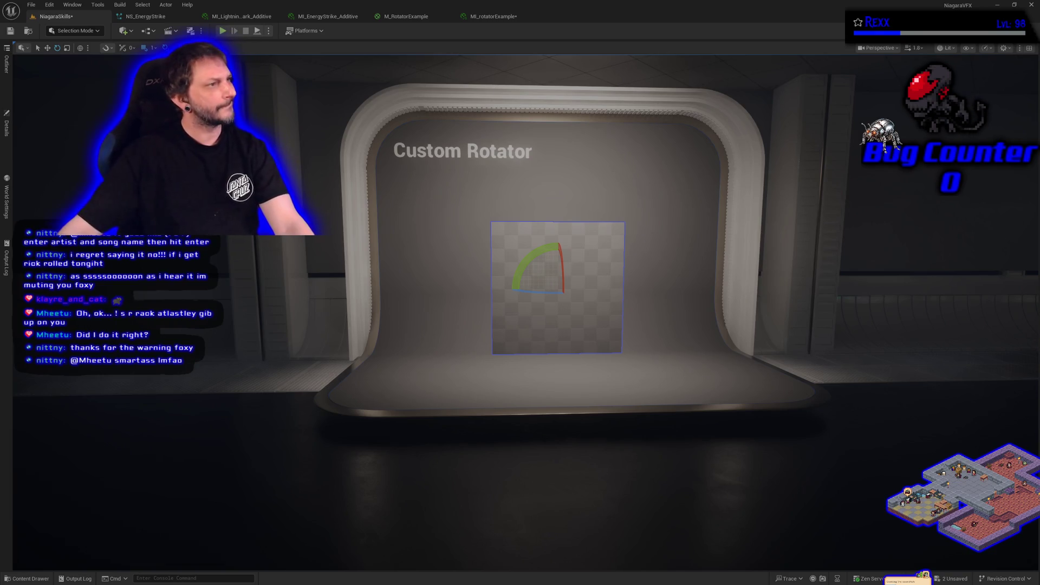
key("alt+Tab")
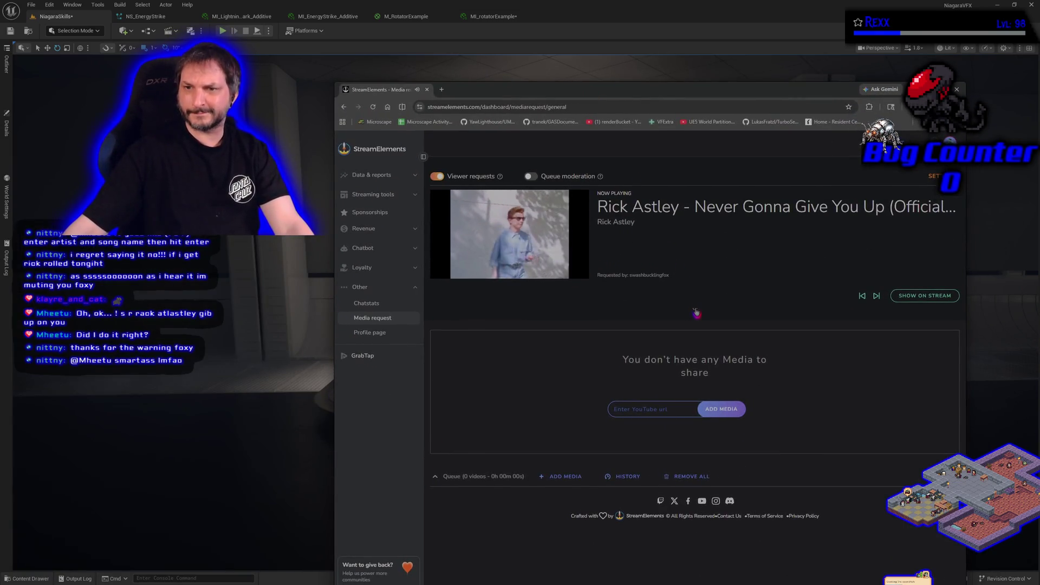
left_click(695, 309)
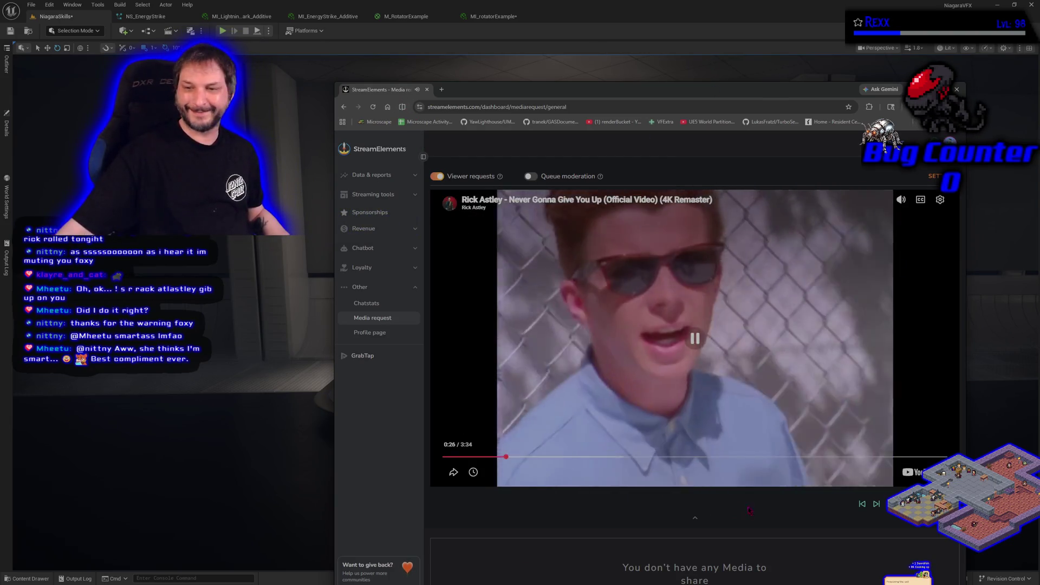
left_click(876, 504)
key("alt+Tab")
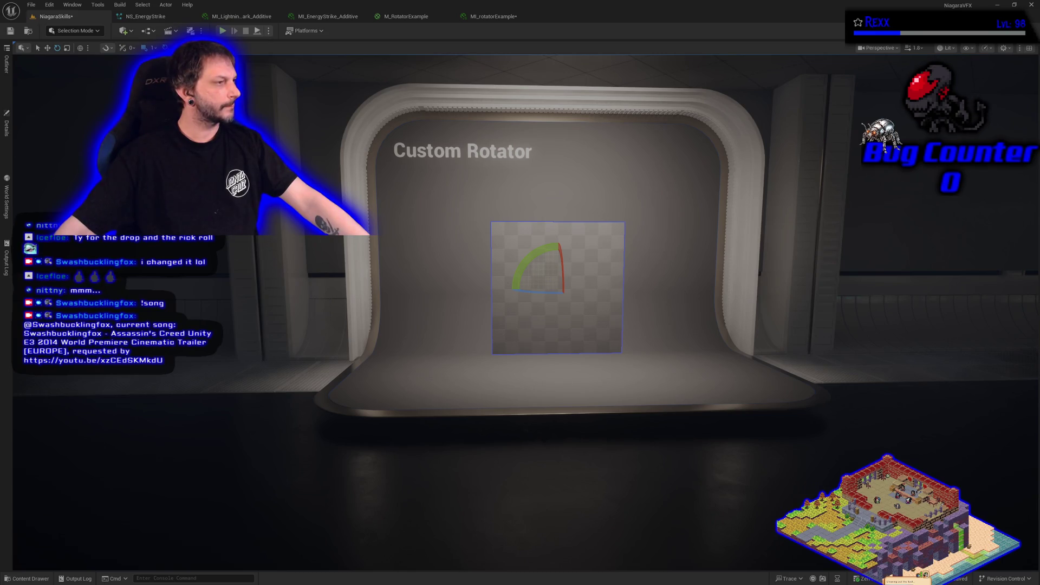
- Apply MI_rotatorExample to the placed plane and show the level's actor list
left_click(28, 579)
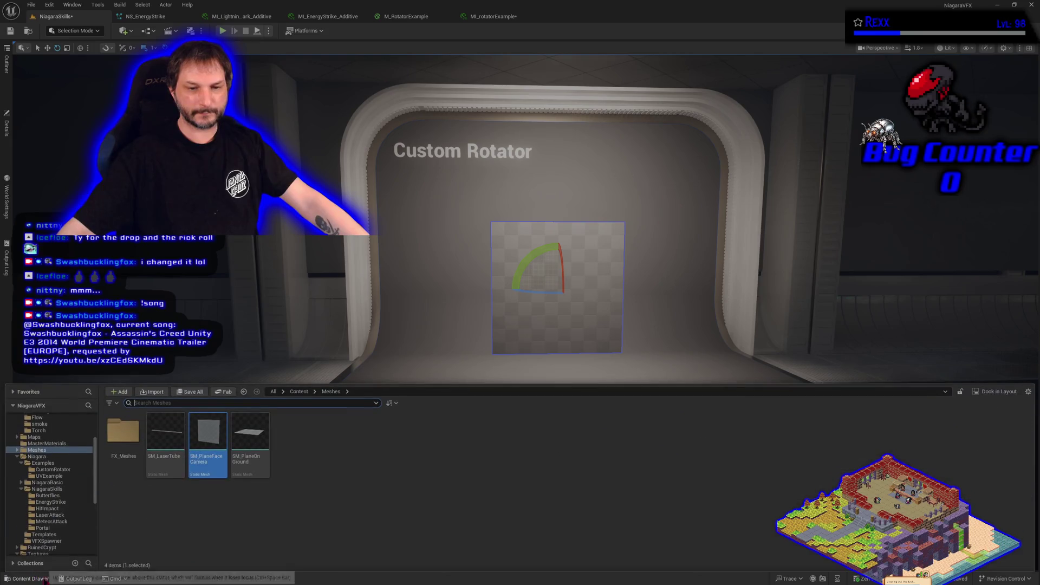
mouse_move(165, 434)
left_mouse_down()
mouse_move(415, 417)
mouse_move(546, 316)
left_mouse_up()
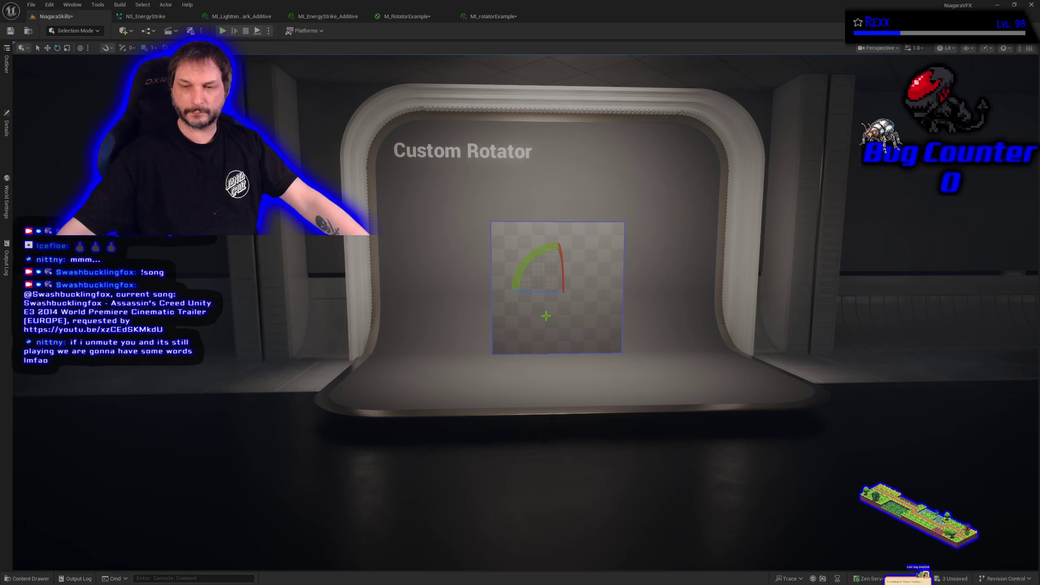
left_click(10, 88)
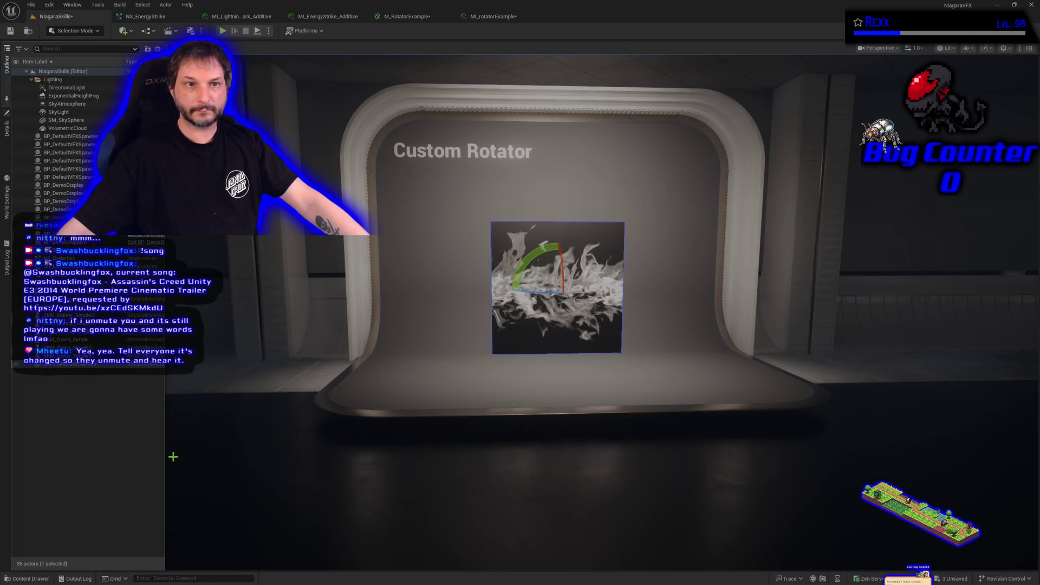
- Inspect SM_PlaneFaceCamera's properties, then start a Play-In-Editor test
left_click(6, 127)
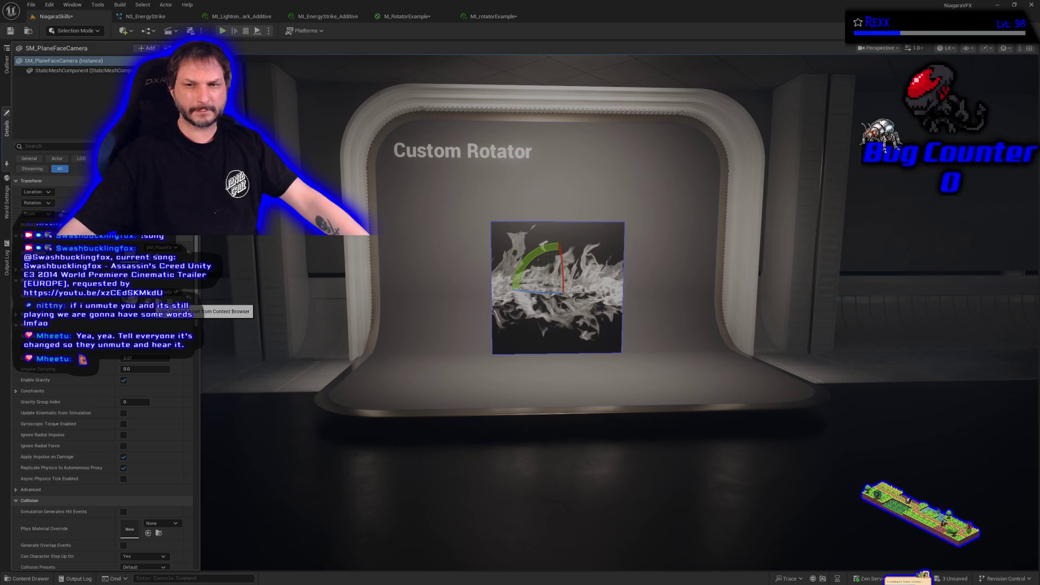
scroll(654, 407, "up", 5)
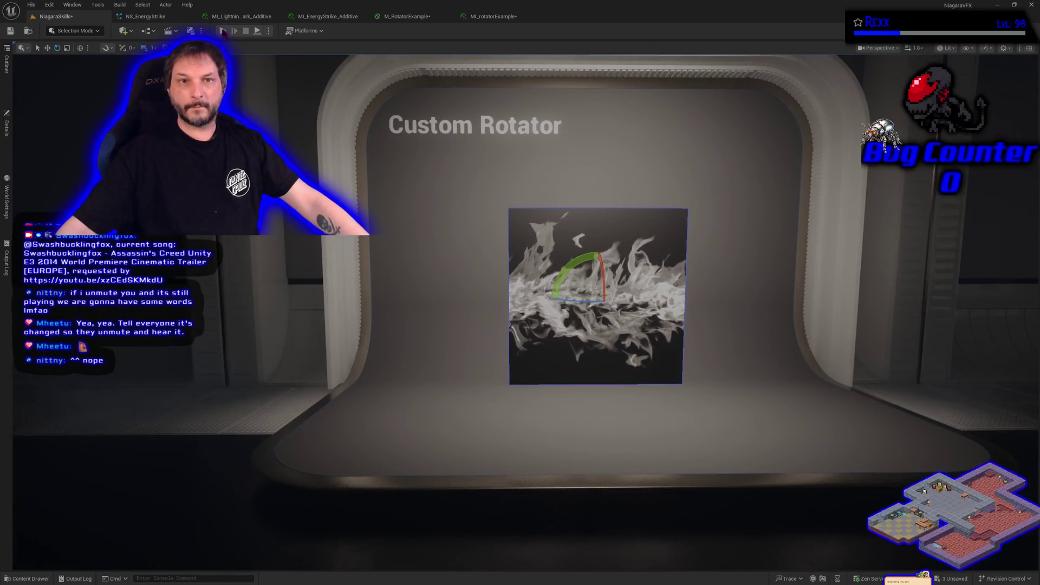
left_click(221, 32)
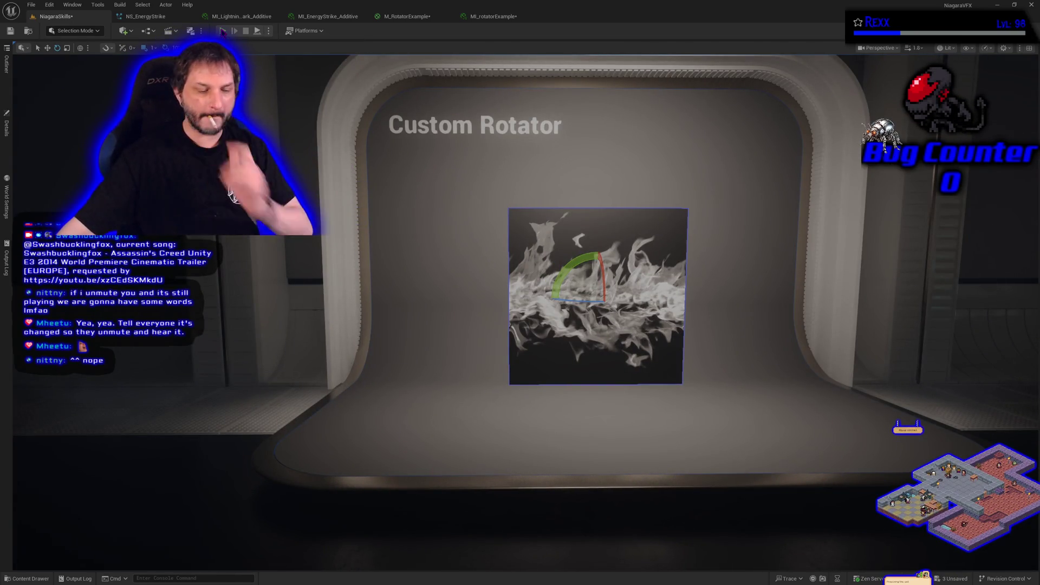
- Walk the play-test camera down the corridor to the Custom Rotator booth
left_click(377, 153)
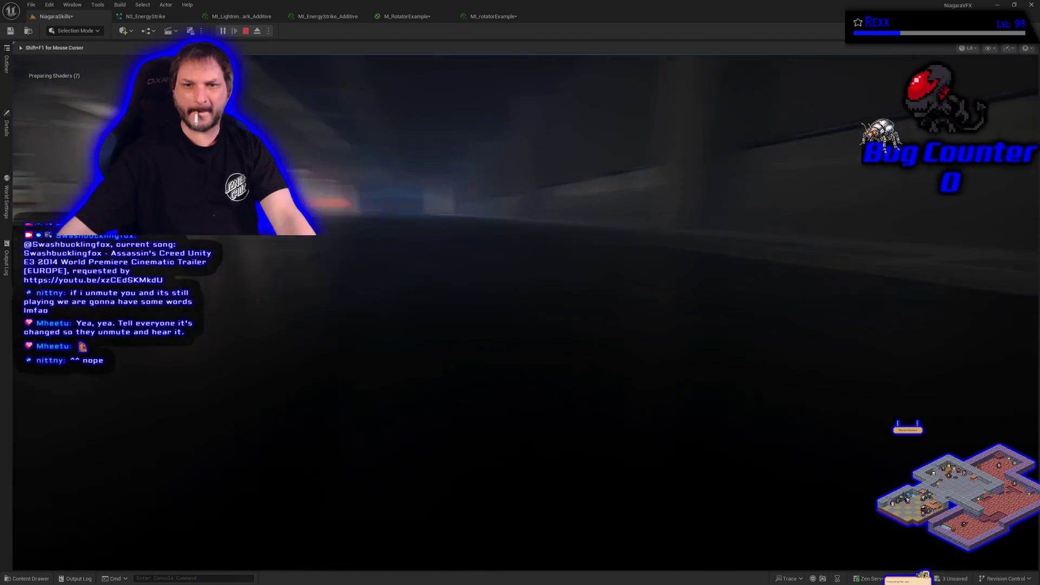
key("w")
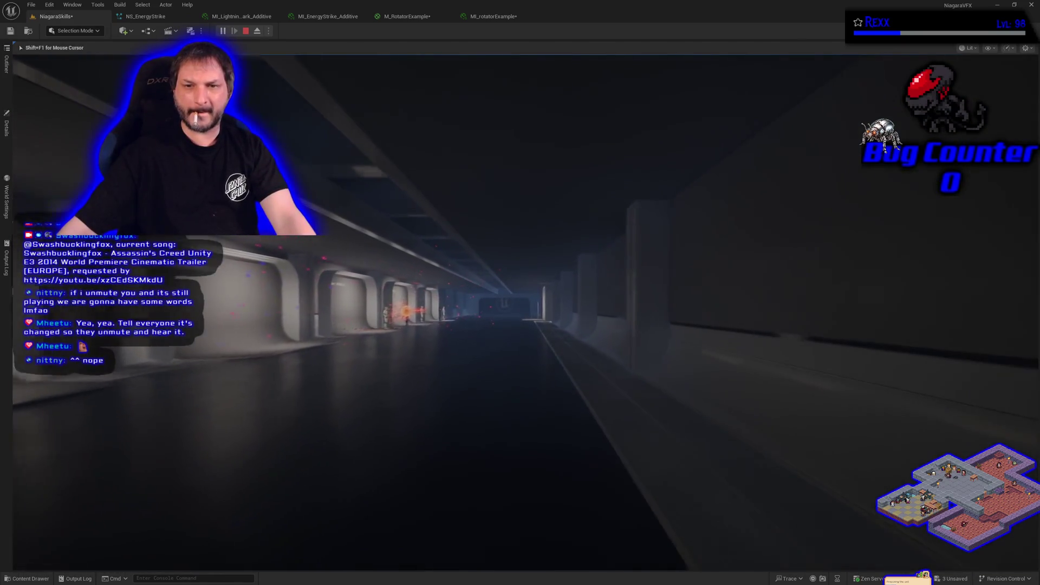
key("w")
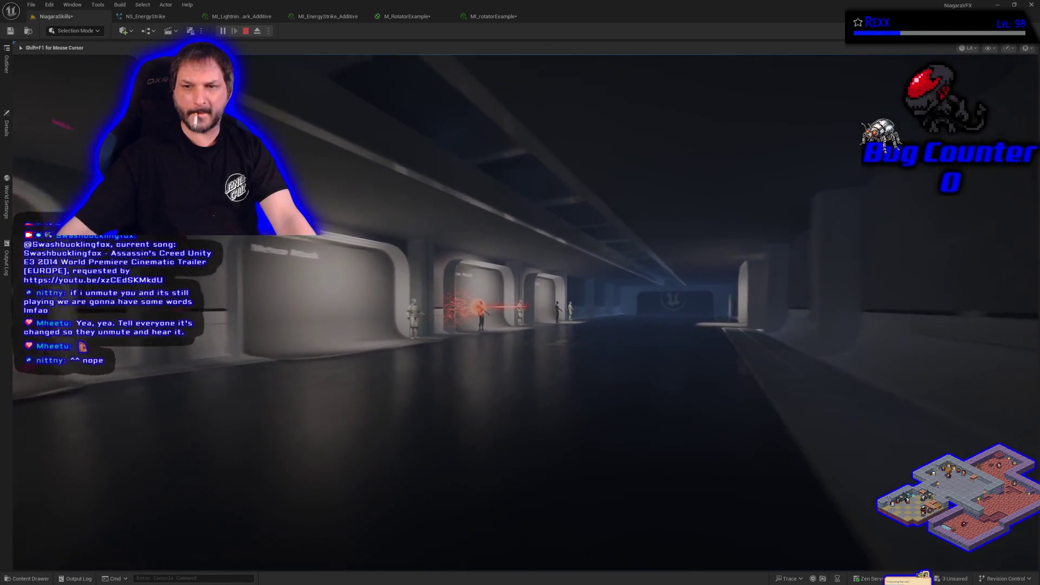
key("w")
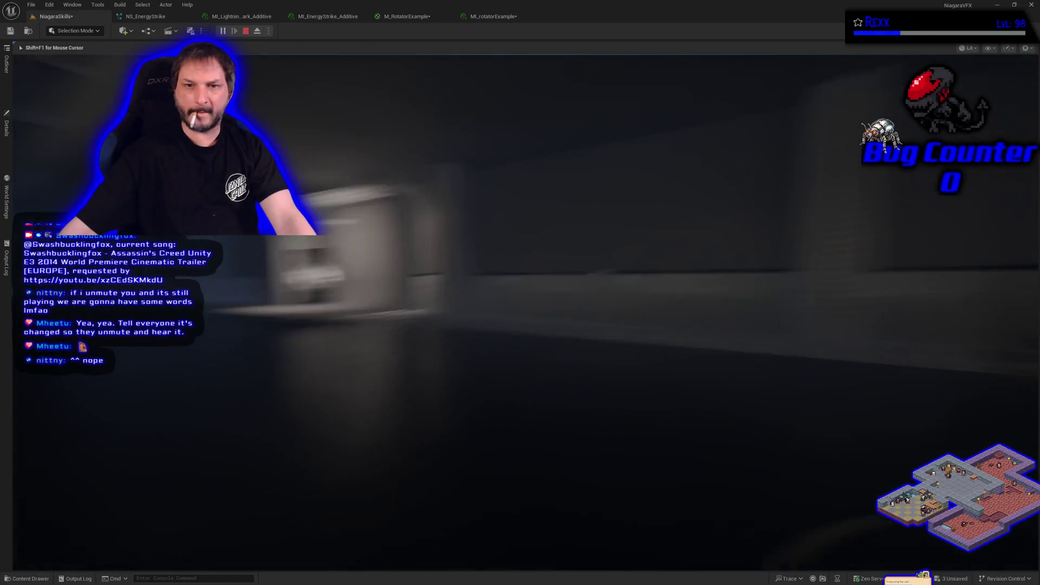
key("w")
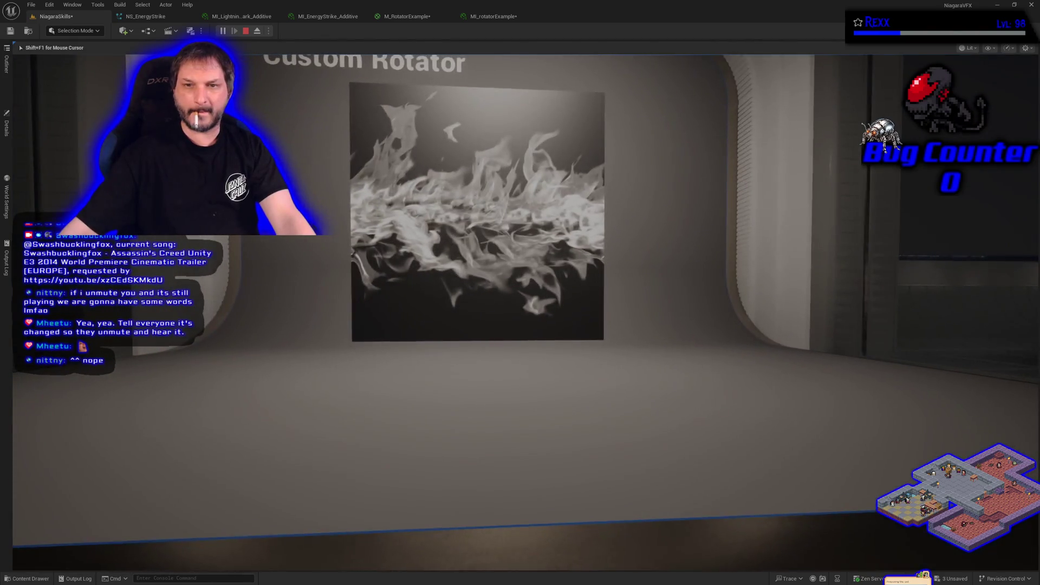
key("w")
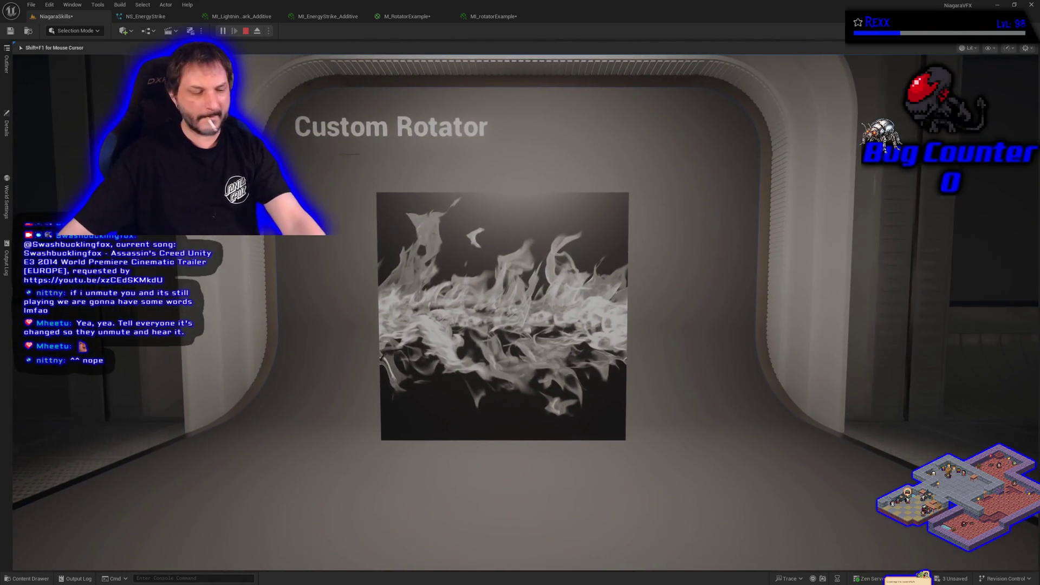
- Stop the play test, frame the booth, and bring MI_rotatorExample to the front
key("Escape")
key("f")
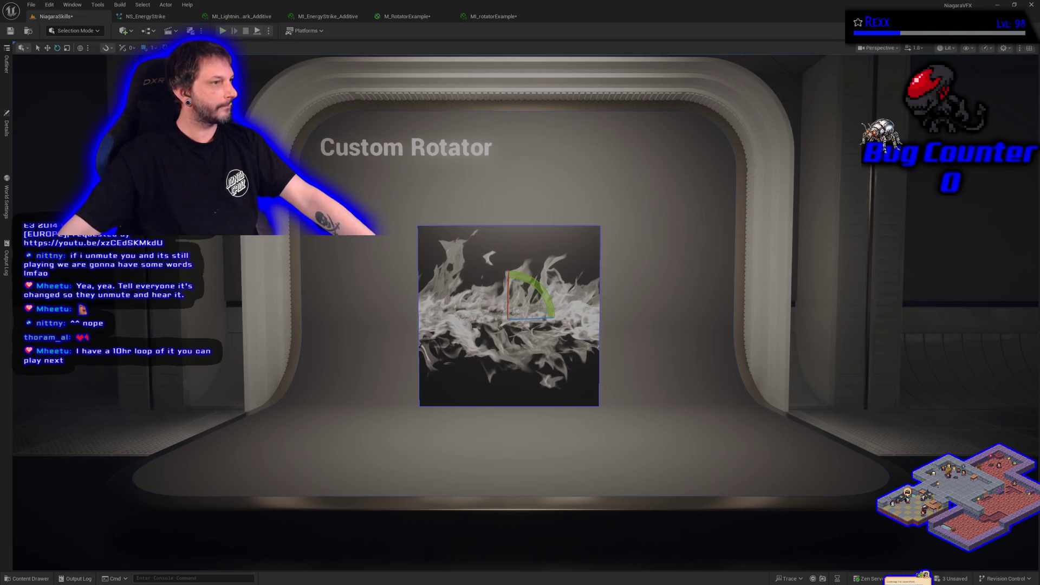
left_click(493, 16)
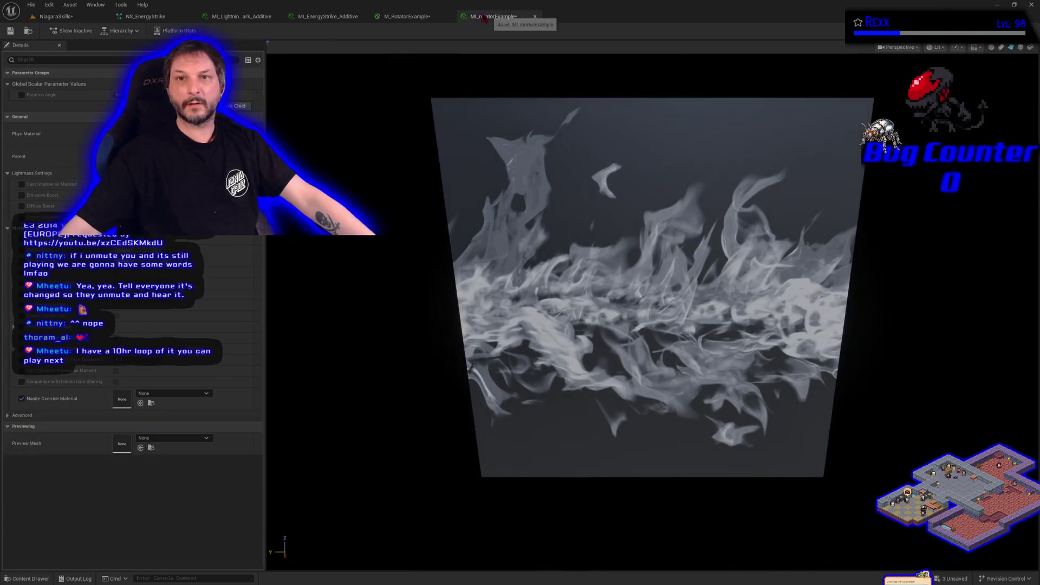
- Enable the Rotation Angle override in MI_rotatorExample and increase it to rotate the flames
left_click(22, 95)
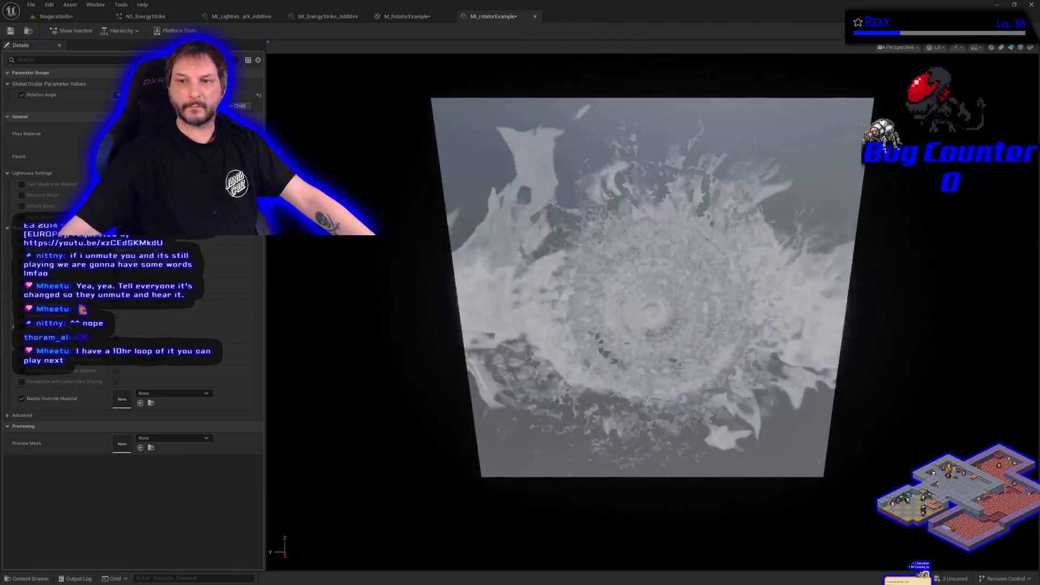
mouse_move(118, 95)
left_mouse_down()
mouse_move(174, 95)
mouse_move(133, 95)
left_mouse_up()
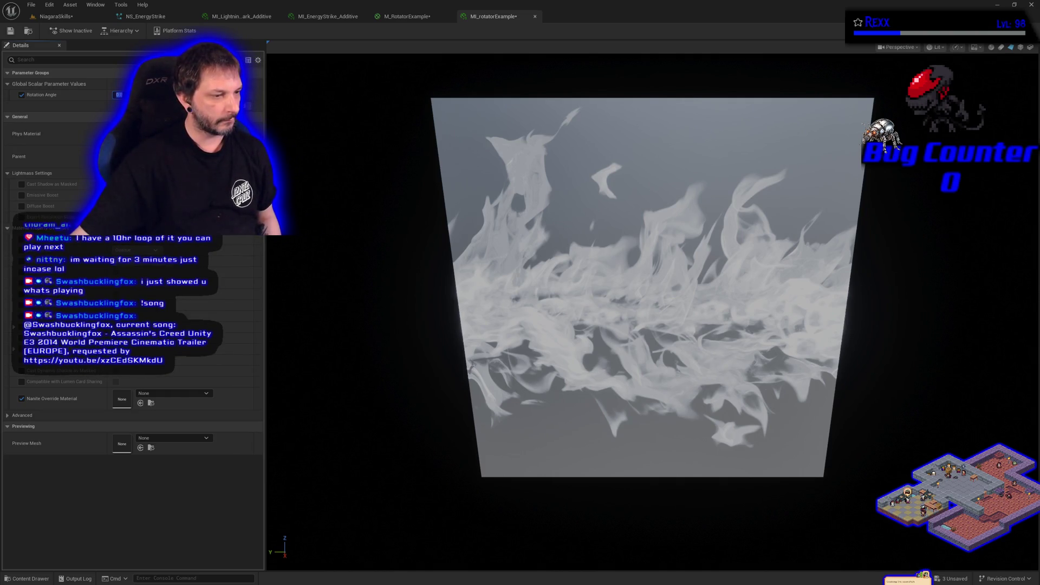
key("alt+Tab")
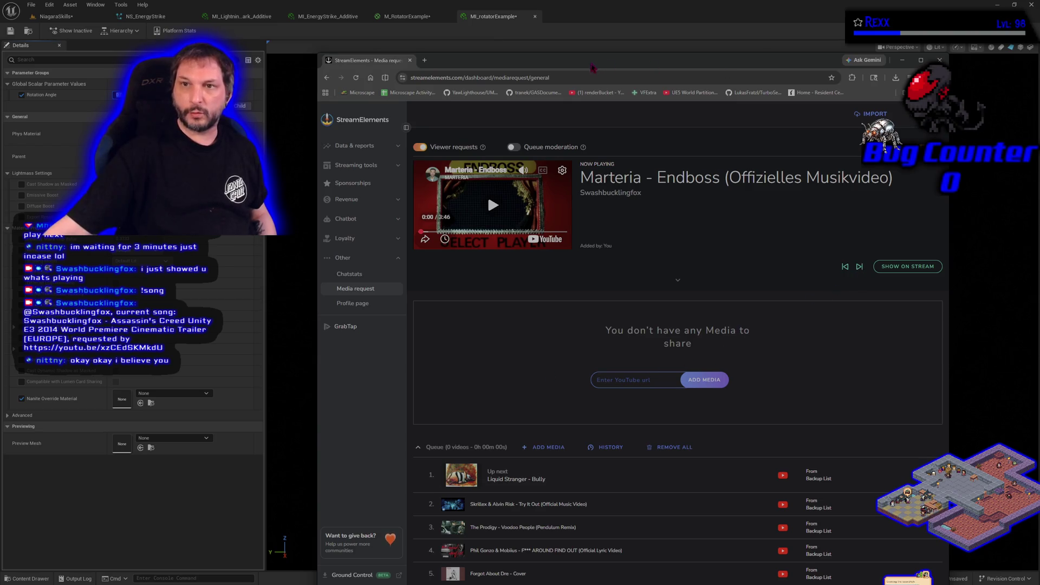
- Switch from the StreamElements media-request window back to Unreal Engine
key("alt+Tab")
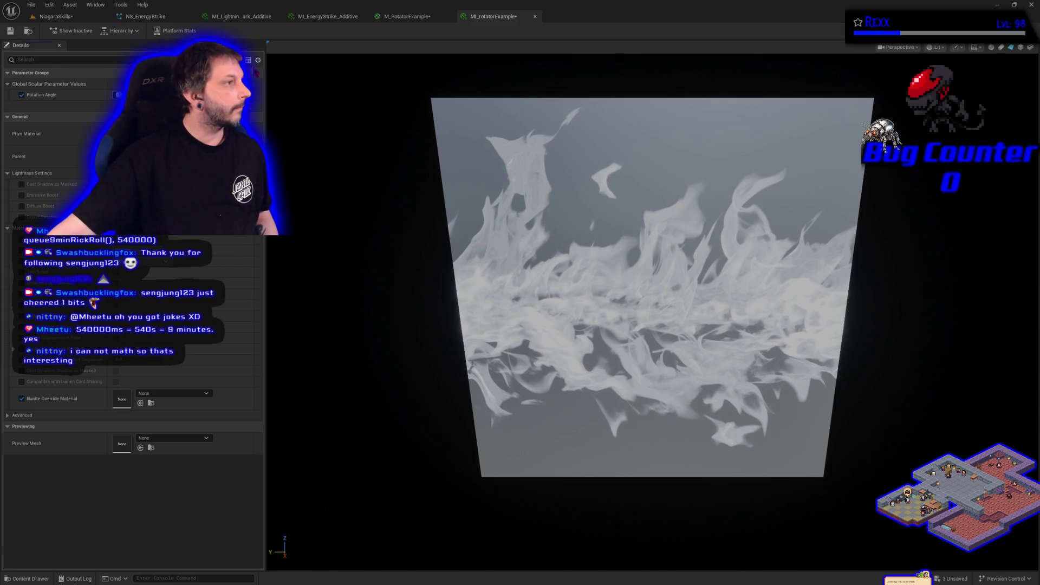
- Open M_PanDistortMaster_Additive from the MasterMaterials folder
left_click(46, 579)
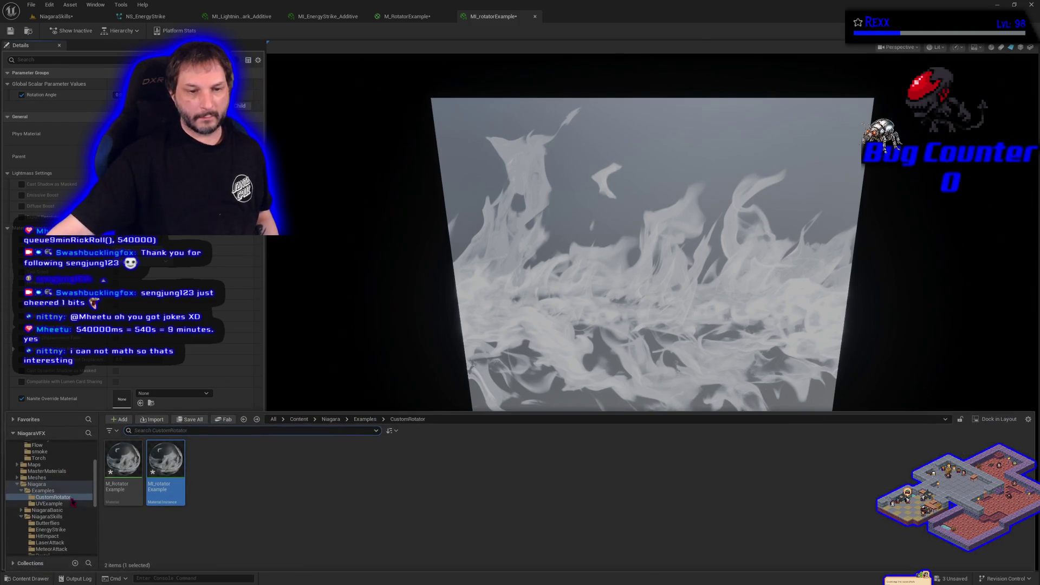
left_click(51, 471)
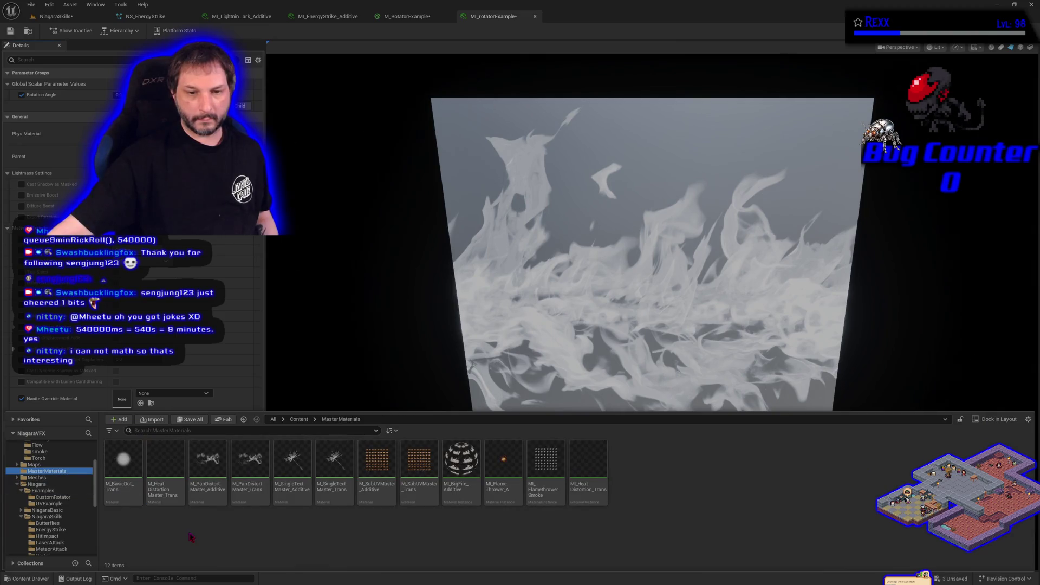
left_click(211, 502)
double_click(213, 507)
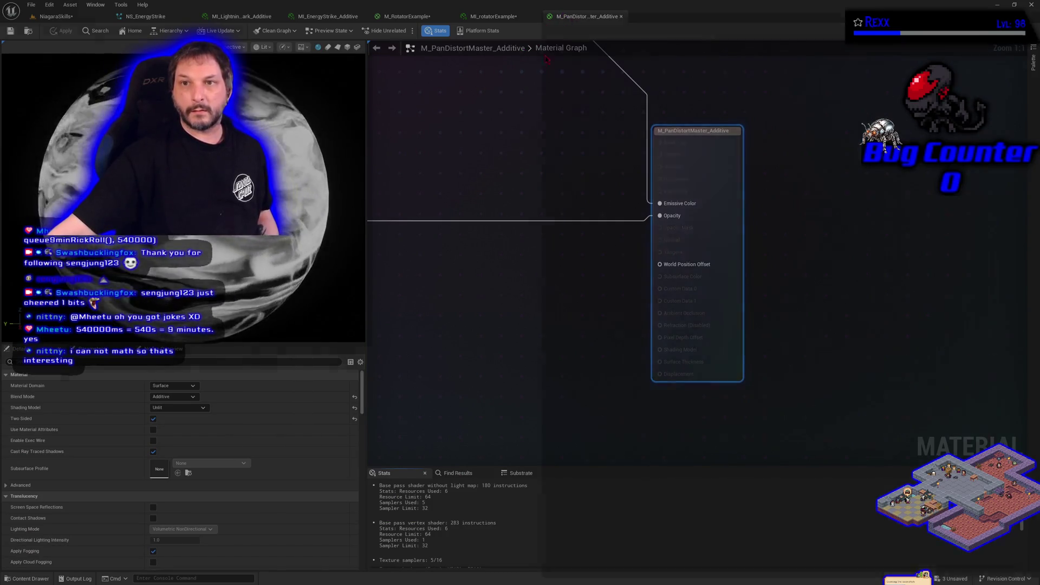
- Float the material editor into a near-fullscreen window and preview it on a plane mesh
left_click_drag(563, 18, 522, 169)
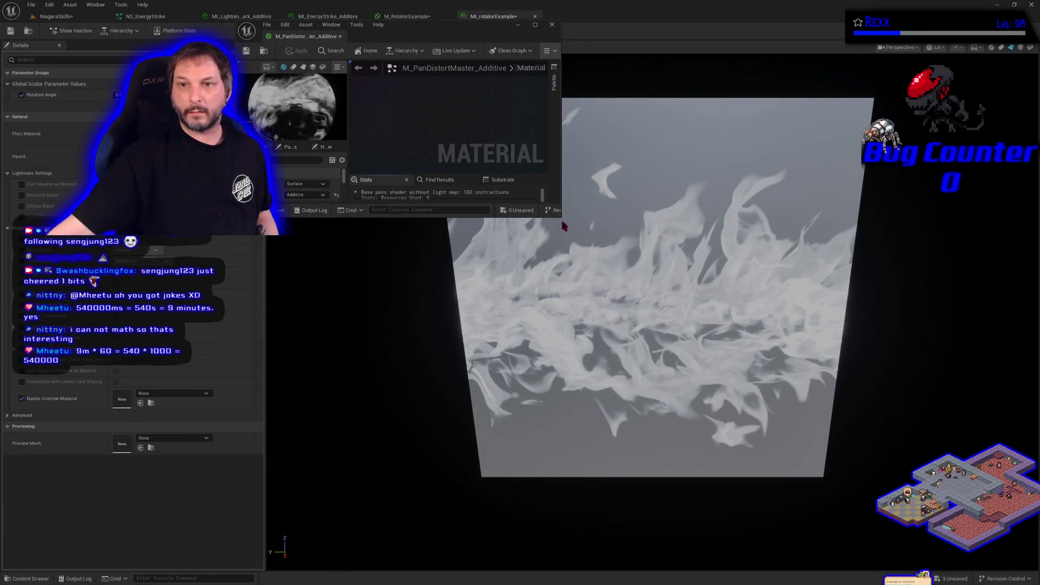
mouse_move(559, 215)
left_mouse_down()
mouse_move(824, 400)
mouse_move(1035, 573)
left_mouse_up()
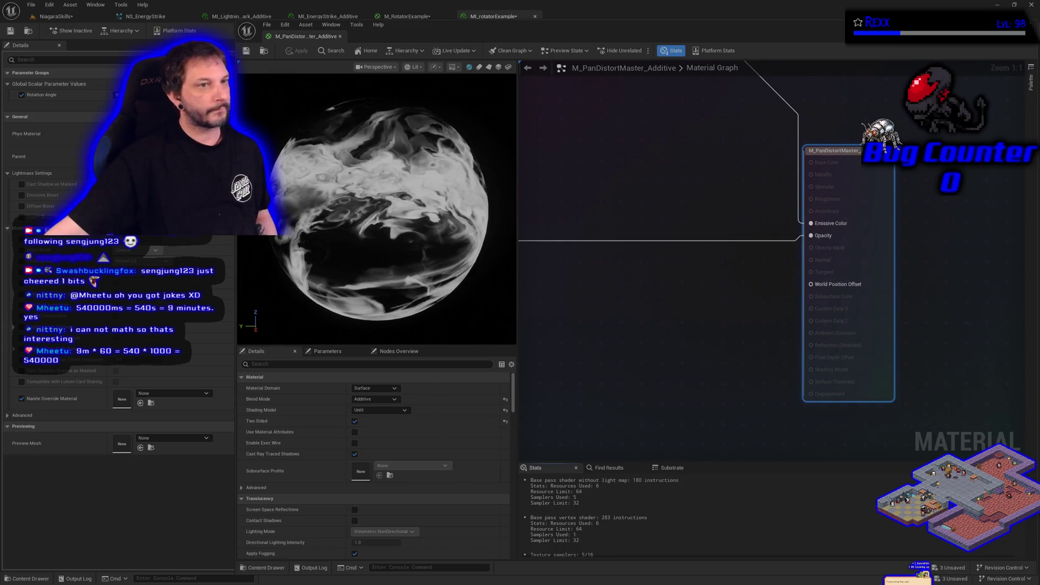
left_click(743, 440)
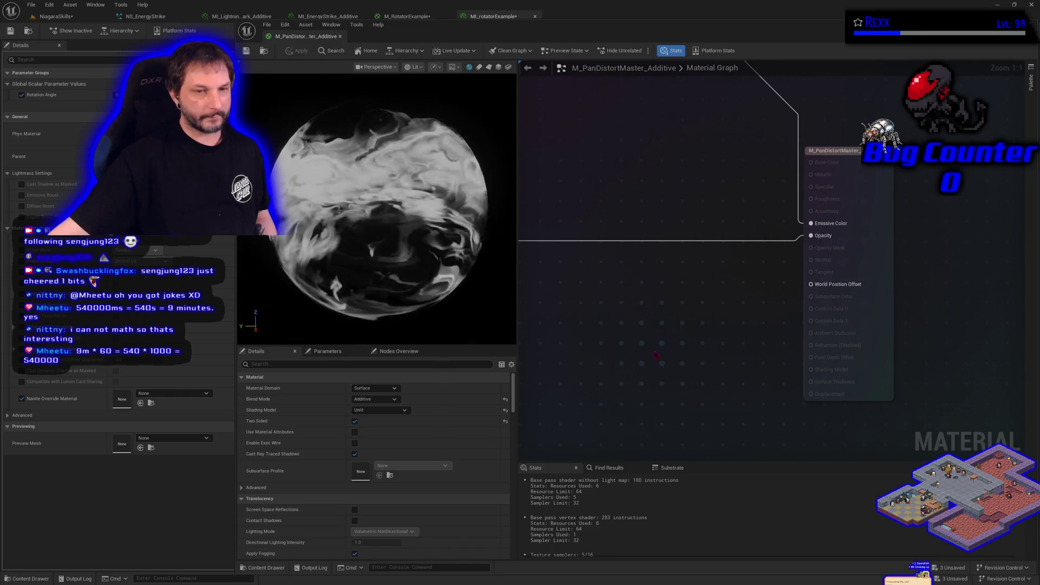
left_click(489, 66)
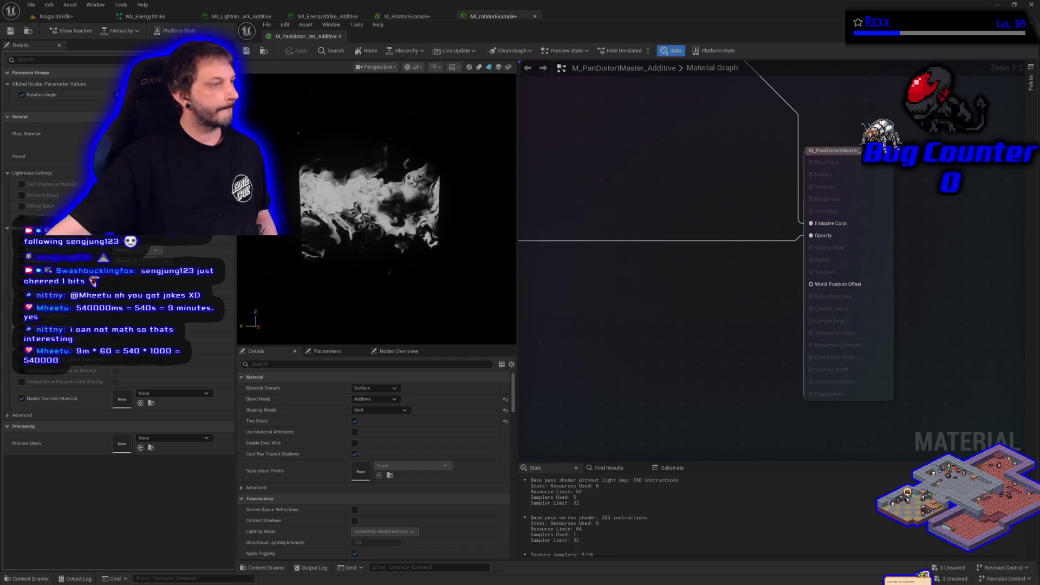
scroll(780, 348, "down", 5)
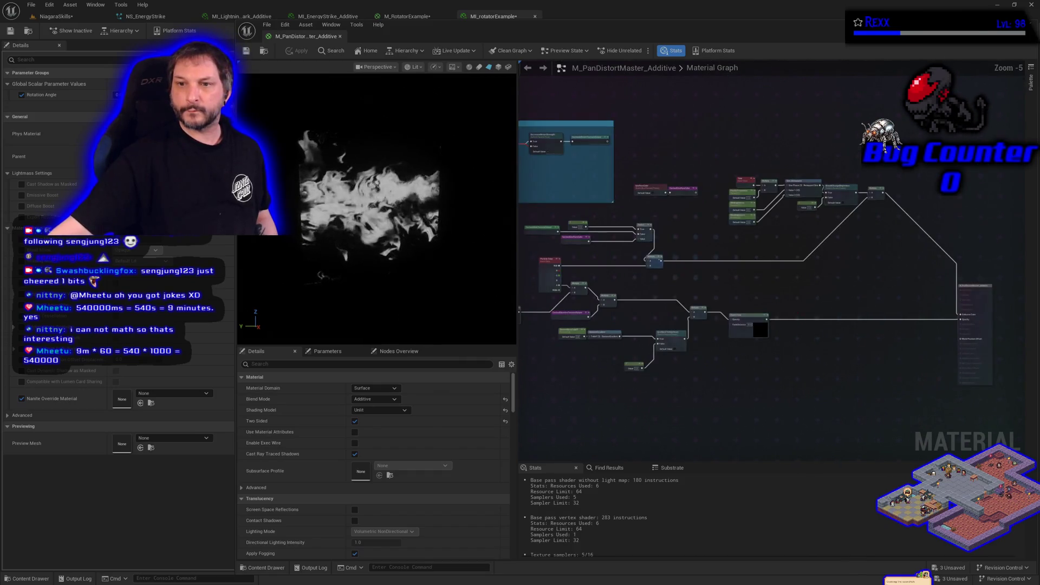
- Move the Main Texture block left and select the two CachedMainTexture reroute nodes
scroll(697, 316, "up", 4)
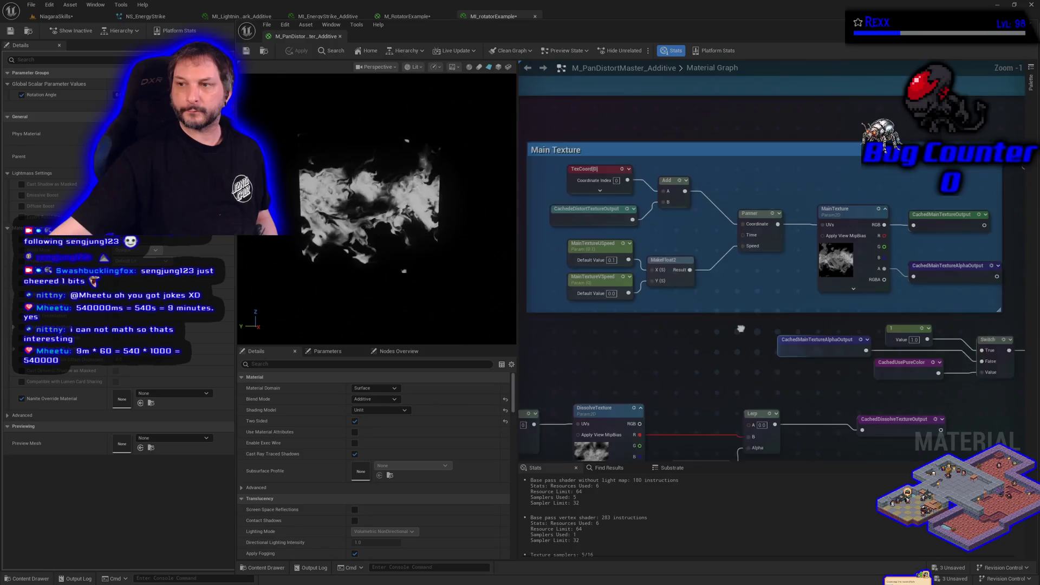
left_click_drag(698, 316, 728, 332)
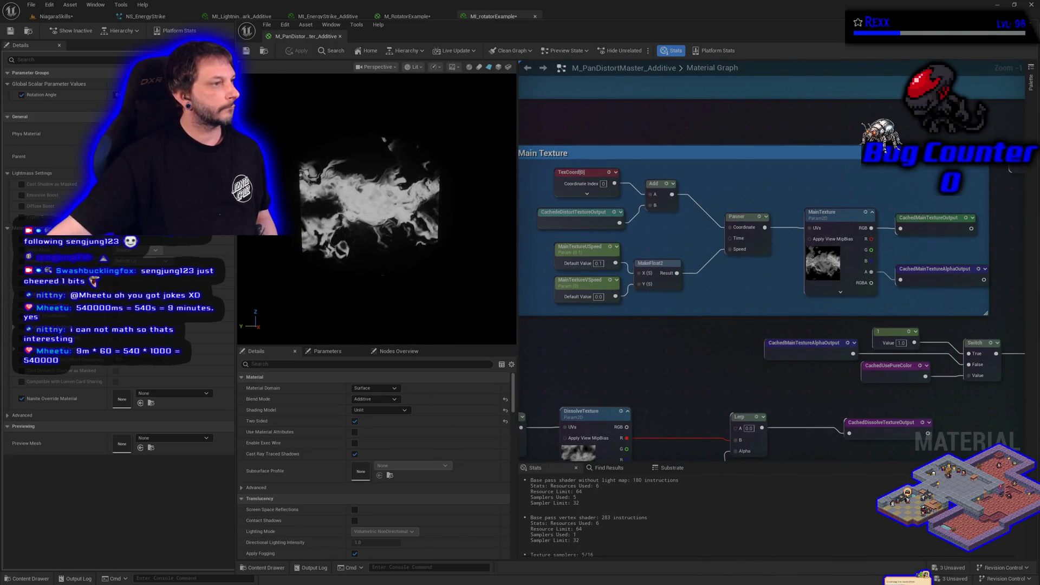
scroll(734, 391, "down", 4)
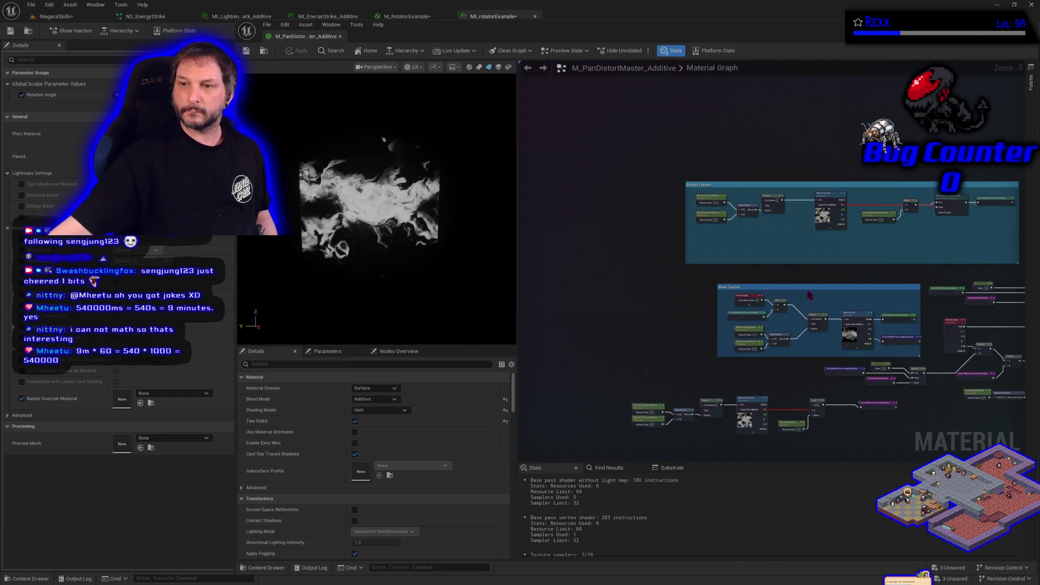
mouse_move(807, 292)
left_mouse_down()
mouse_move(528, 279)
mouse_move(555, 286)
left_mouse_up()
mouse_move(877, 286)
left_mouse_down()
mouse_move(918, 318)
mouse_move(909, 332)
mouse_move(635, 332)
left_mouse_up()
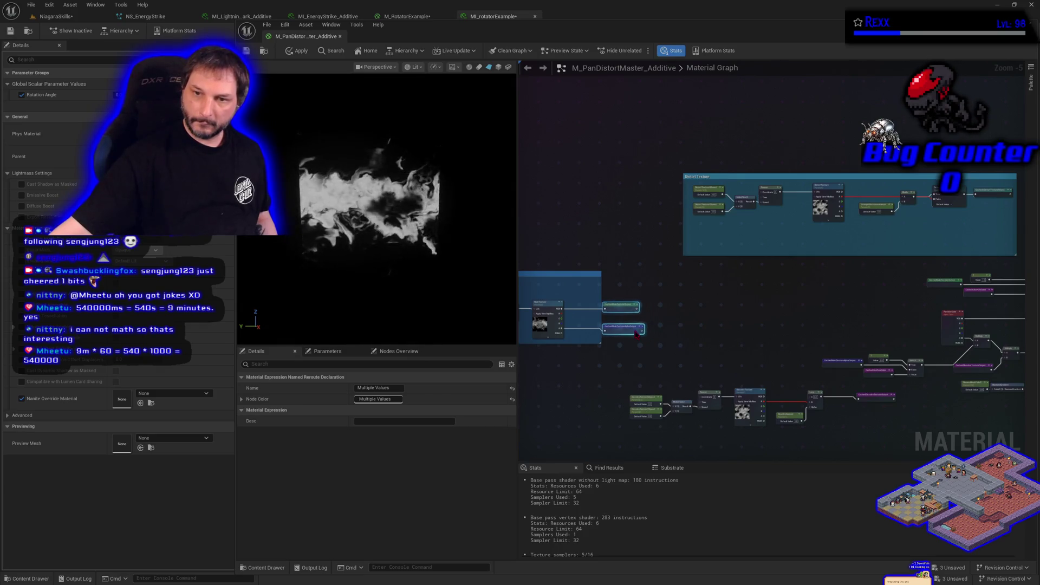
- Move the Main Texture comment box up and enlarge it rightward and downward
left_click_drag(600, 292, 672, 293)
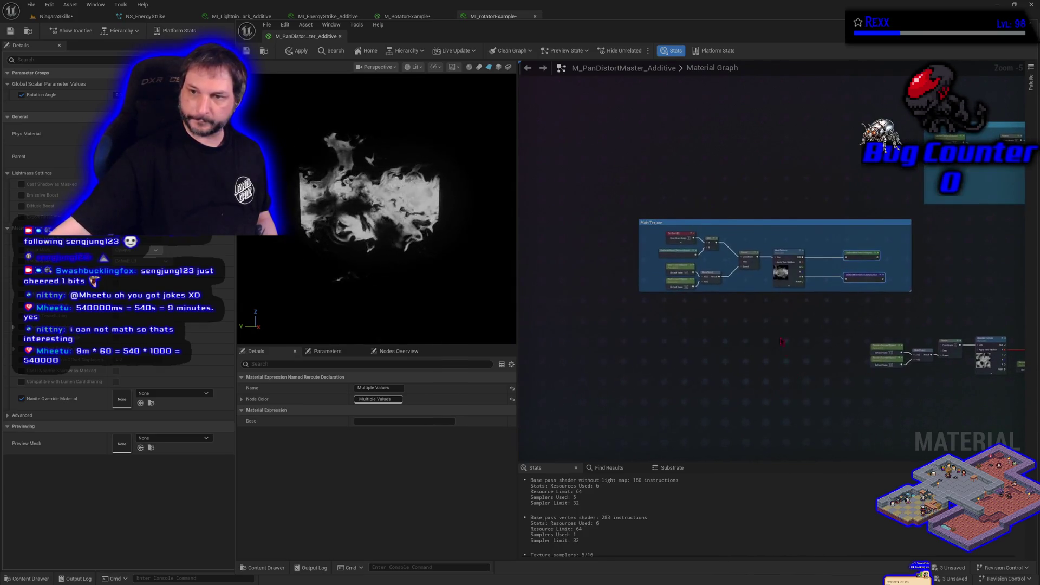
mouse_move(768, 224)
left_mouse_down()
mouse_move(681, 169)
mouse_move(665, 138)
left_mouse_up()
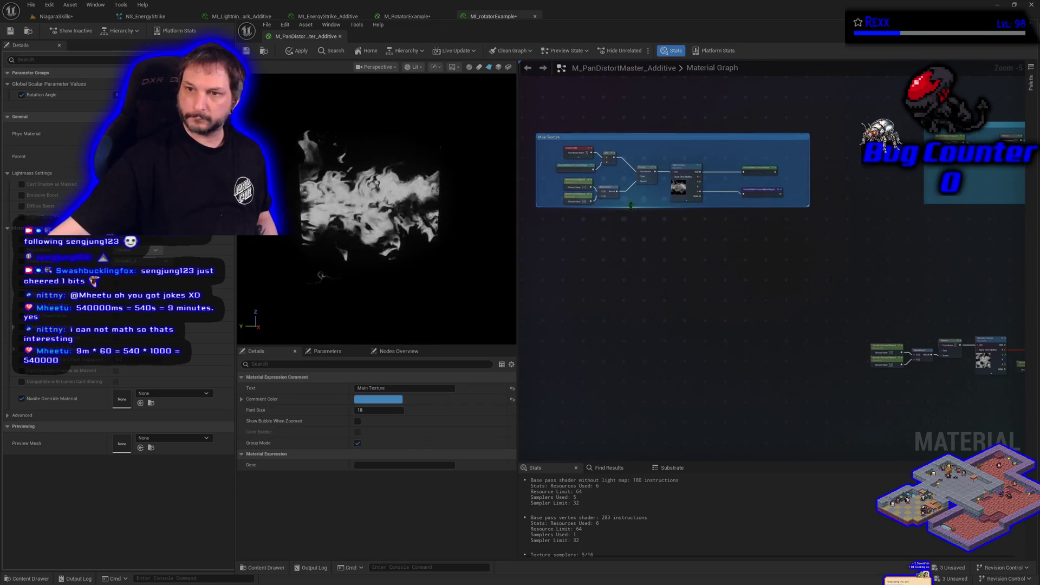
left_click_drag(640, 206, 639, 380)
left_click_drag(810, 193, 849, 195)
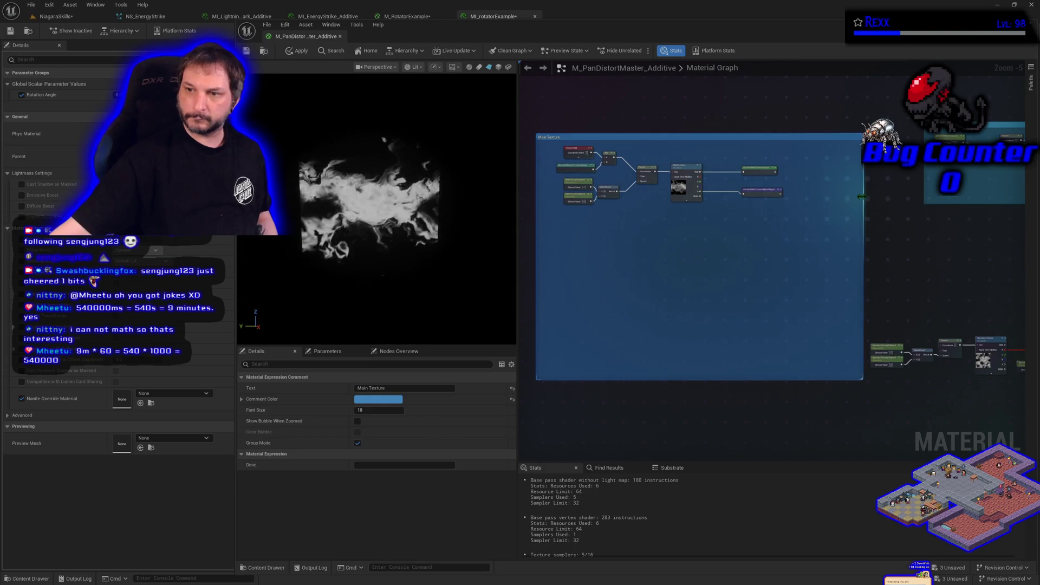
scroll(684, 285, "up", 1)
left_click_drag(681, 283, 702, 323)
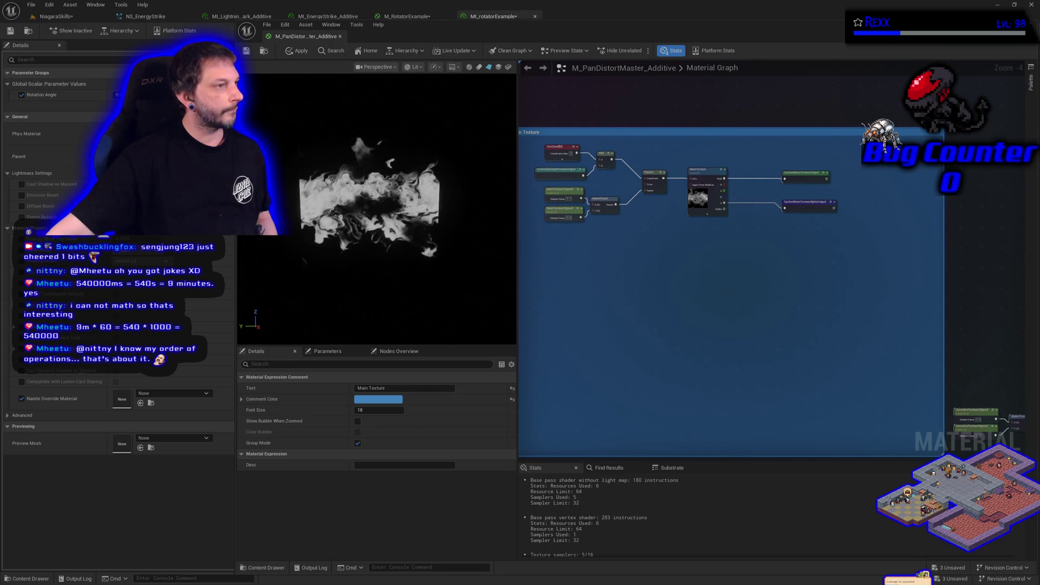
right_click(649, 271)
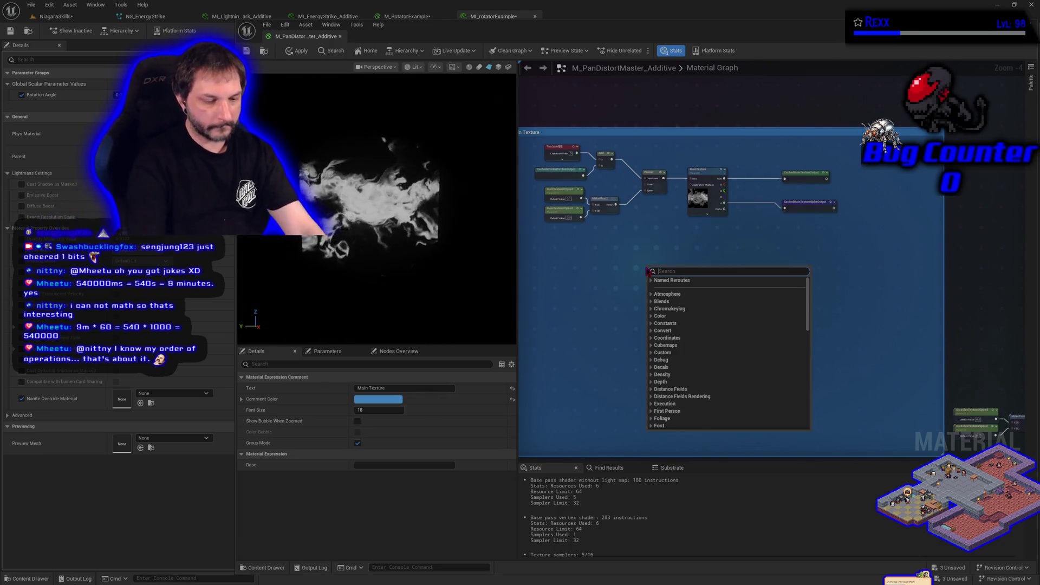
- Add a CustomRotator node and shift MainTexture and its cached outputs to make room
type("customrot")
key("Return")
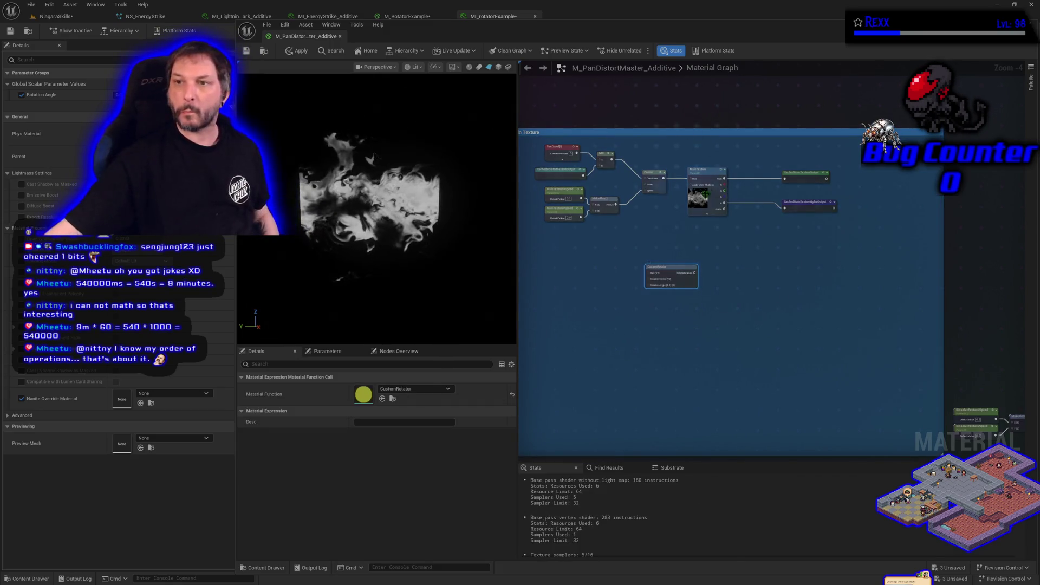
left_click_drag(813, 181, 763, 180)
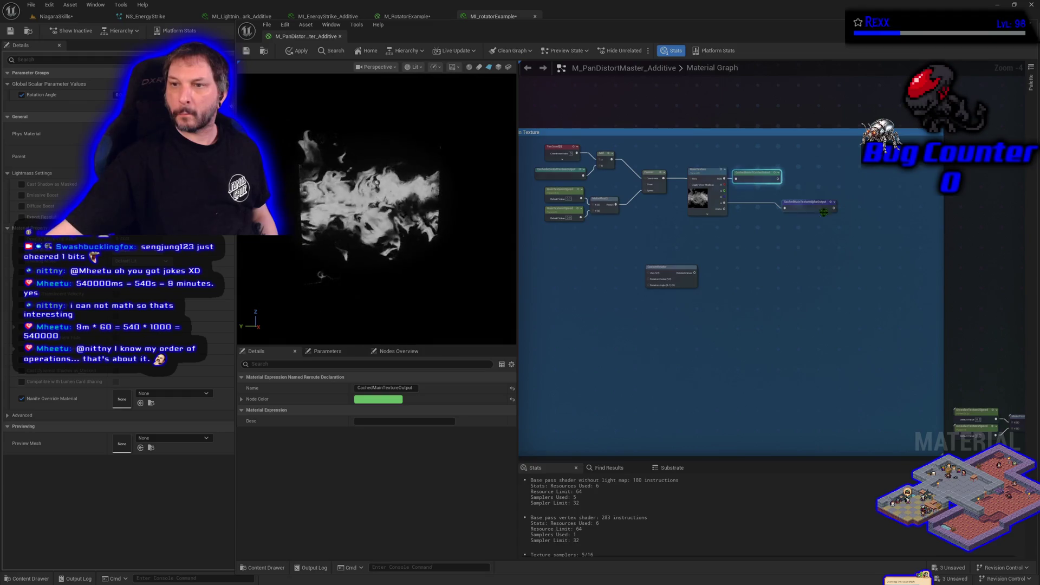
left_click_drag(812, 207, 762, 201)
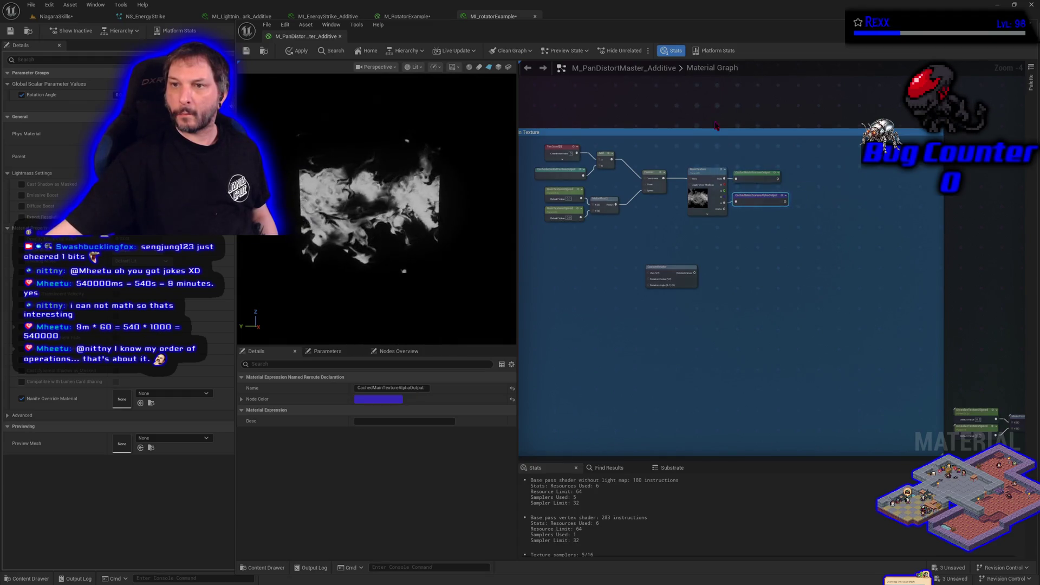
left_click(708, 176, "ctrl")
left_click_drag(708, 176, 860, 174)
- Place CustomRotator beside MainTexture and wire the incoming UVs into its UVs input
left_click_drag(680, 267, 767, 188)
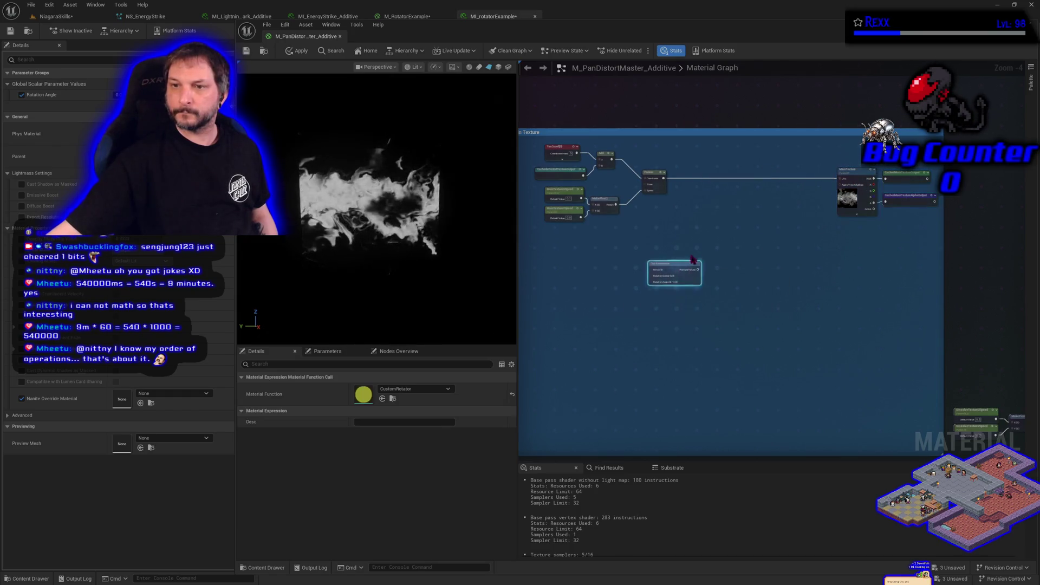
scroll(851, 166, "up", 3)
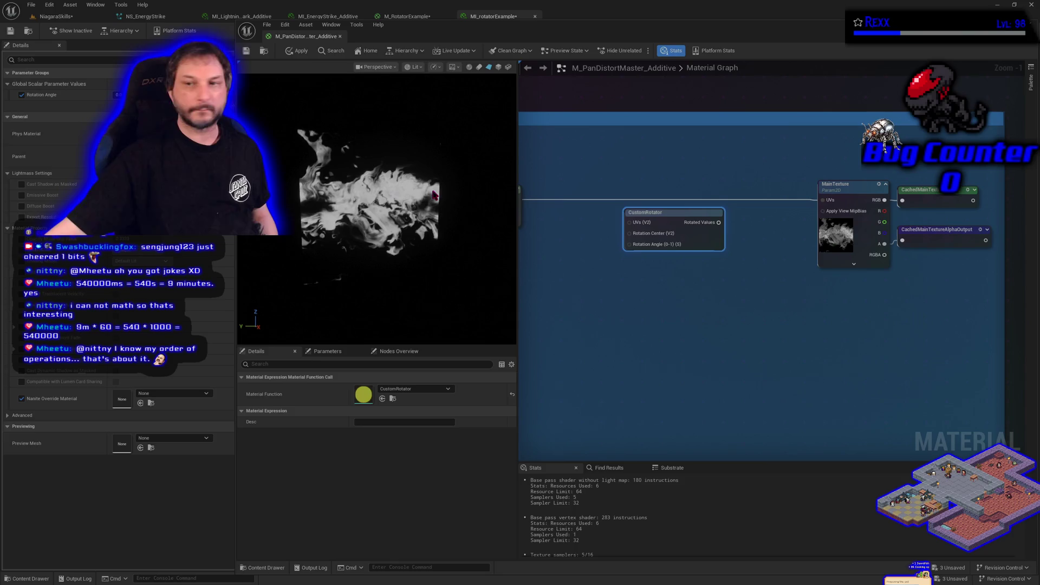
mouse_move(823, 200)
left_mouse_down()
mouse_move(638, 224)
mouse_move(631, 192)
left_mouse_up()
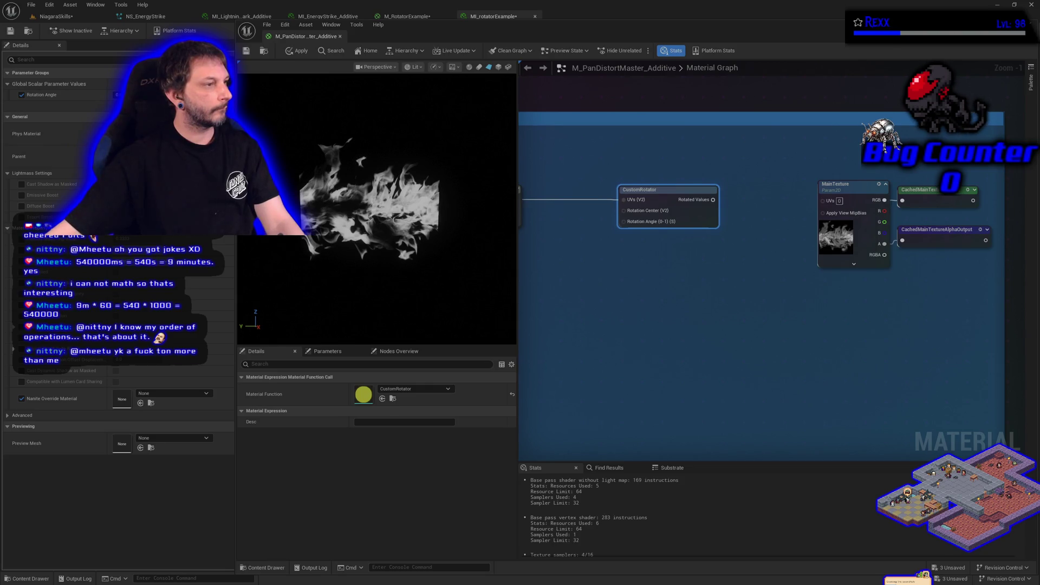
left_click(625, 276)
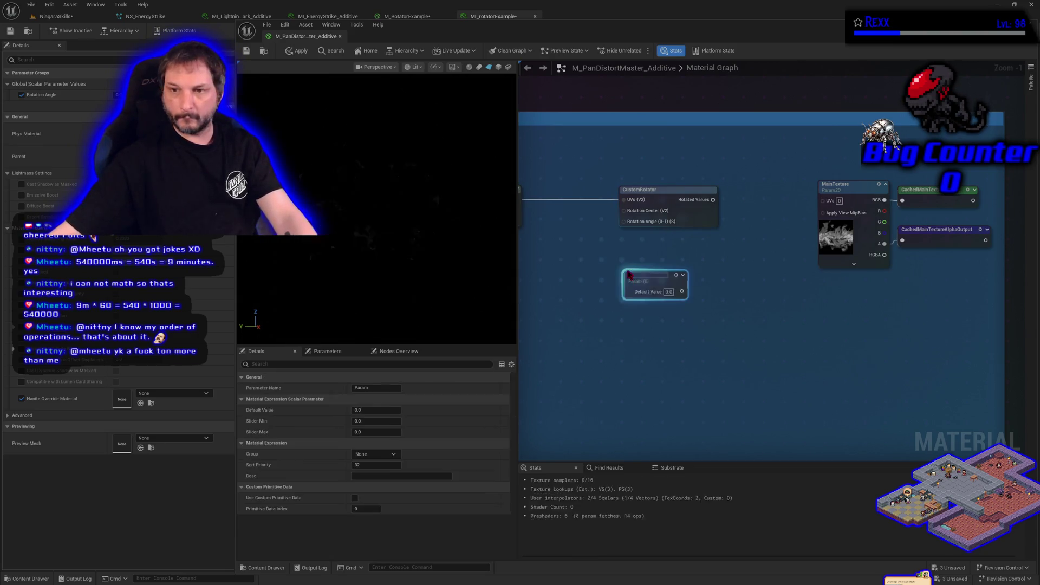
- Name the new scalar parameter 'Rotation Angle'
type("Rotat")
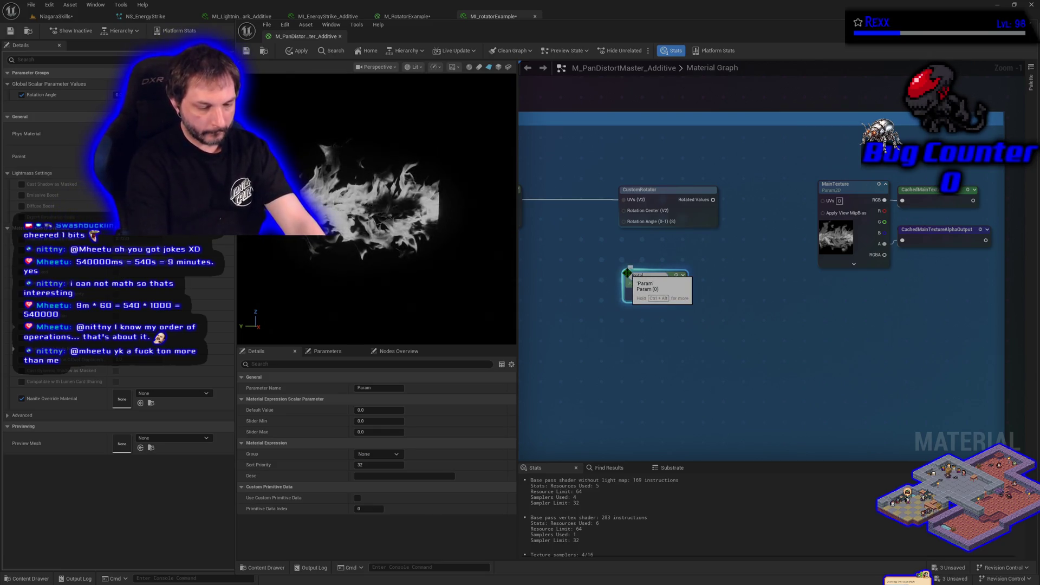
type("ion Angl")
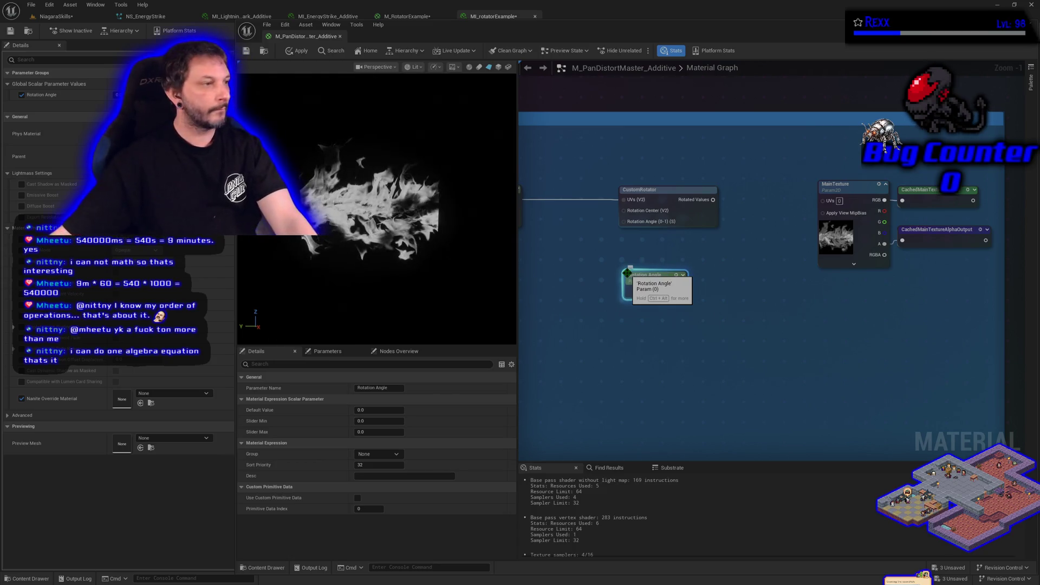
type("e")
key("Return")
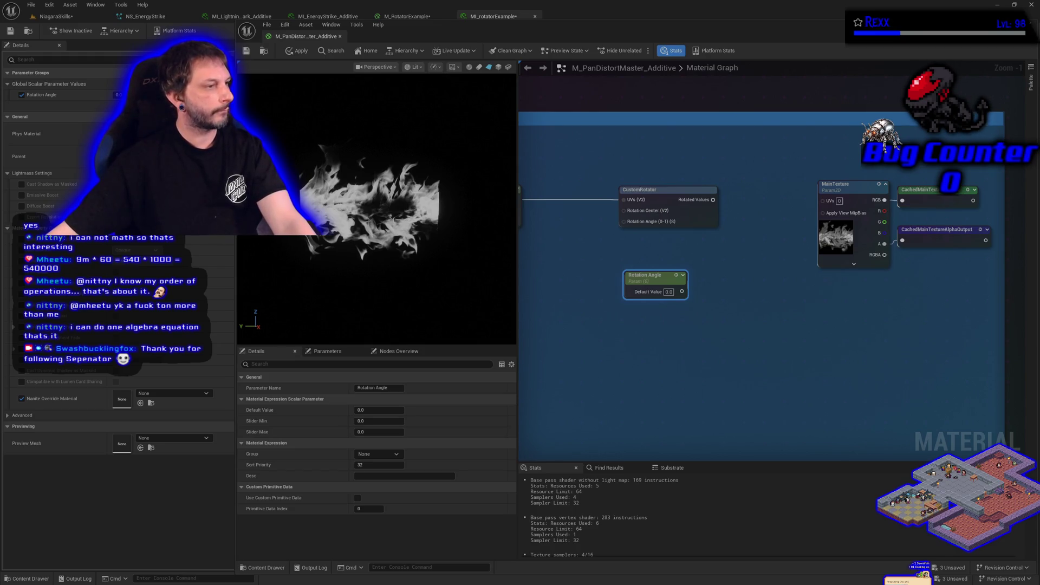
left_click(748, 348)
- Place a StaticSwitchParameter node in the material graph
right_click(737, 324)
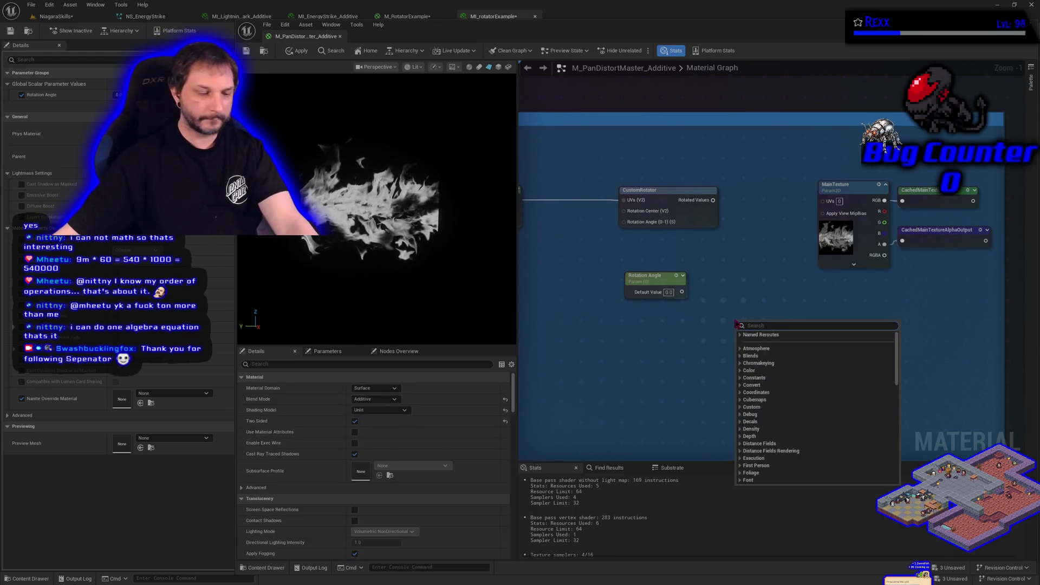
type("staticswitch")
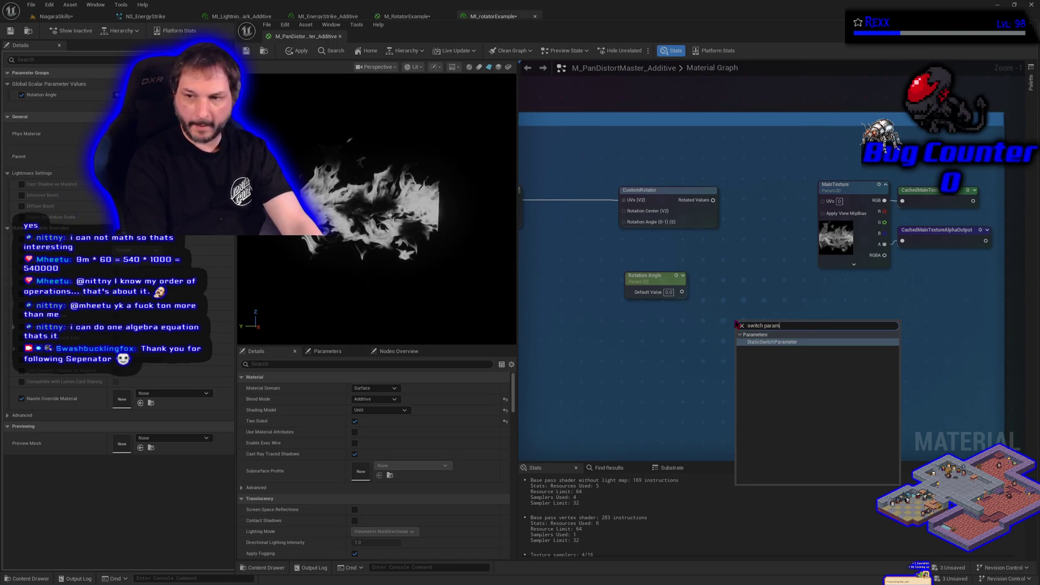
key("Return")
- Rename the switch node 'Rotate Main Texture' and move it up
key("BackSpace")
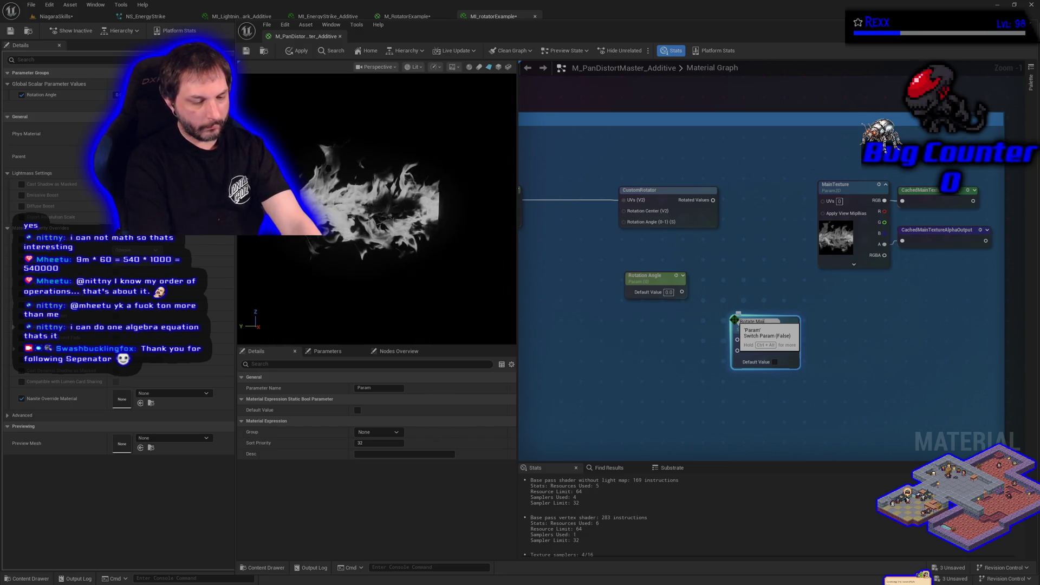
type("n Texture")
key("Return")
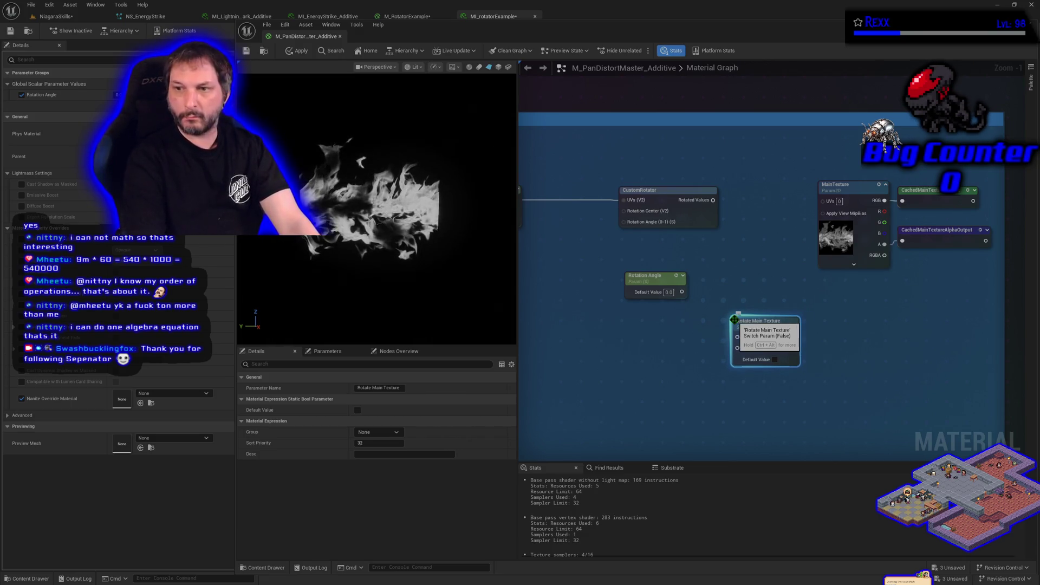
left_click_drag(757, 321, 739, 257)
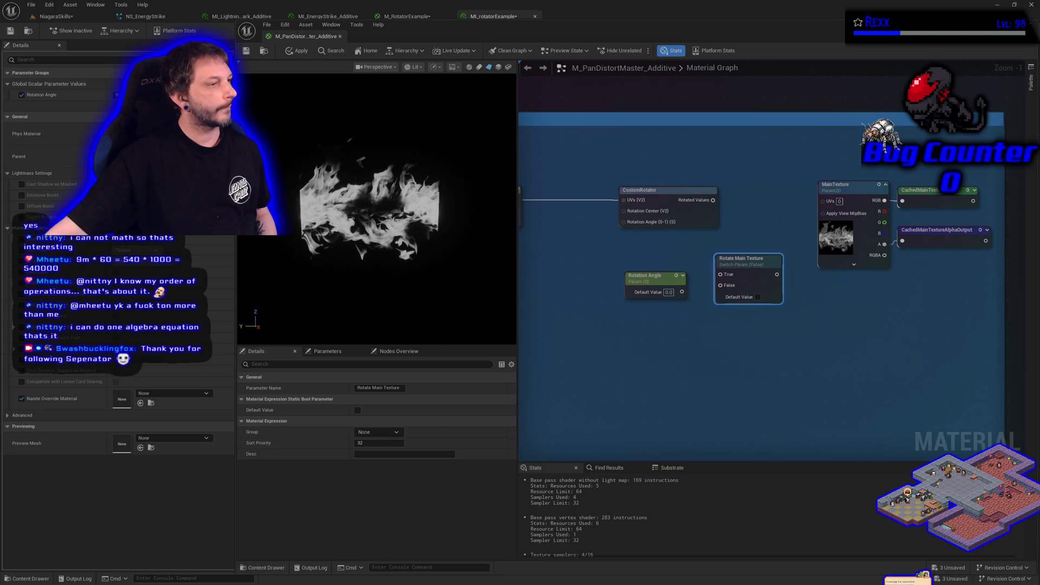
- Put the switch in the 01-MainTexture group and begin editing its Sort Priority
left_click(399, 433)
left_click(393, 453)
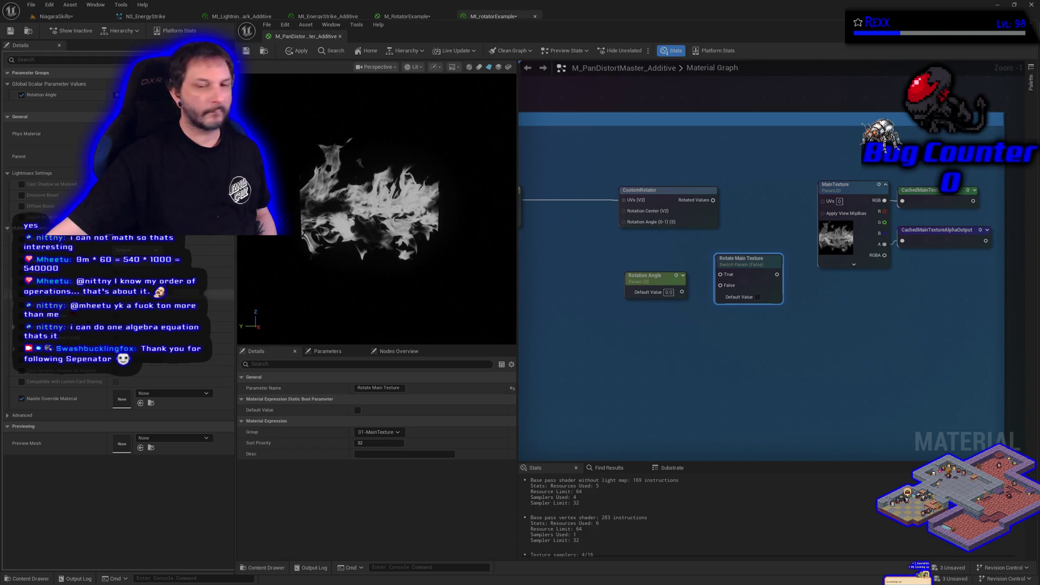
left_click(361, 444)
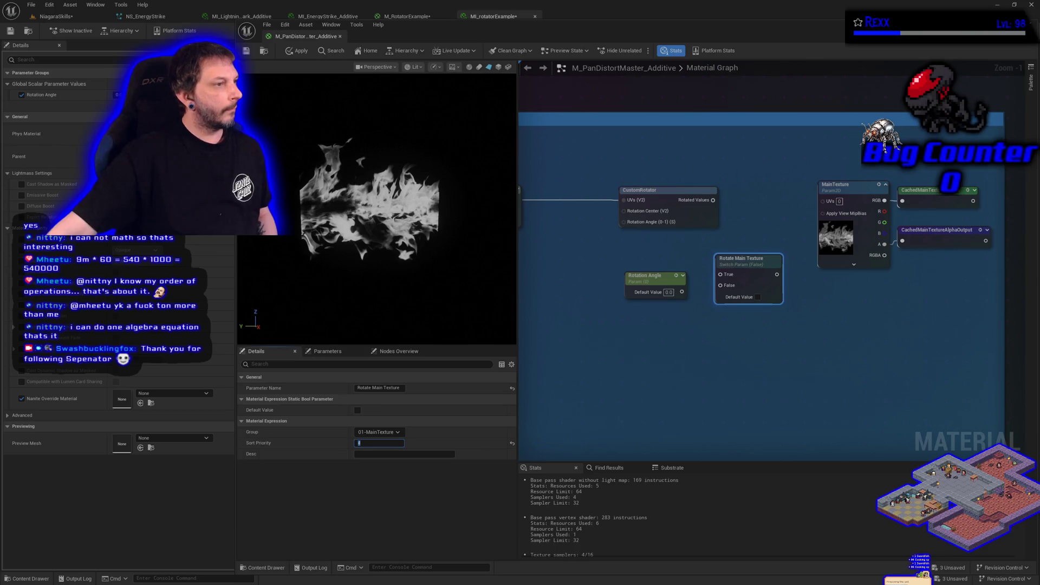
- Give the switch sort priority 4 and place it and Rotation Angle beside CustomRotator
type("4")
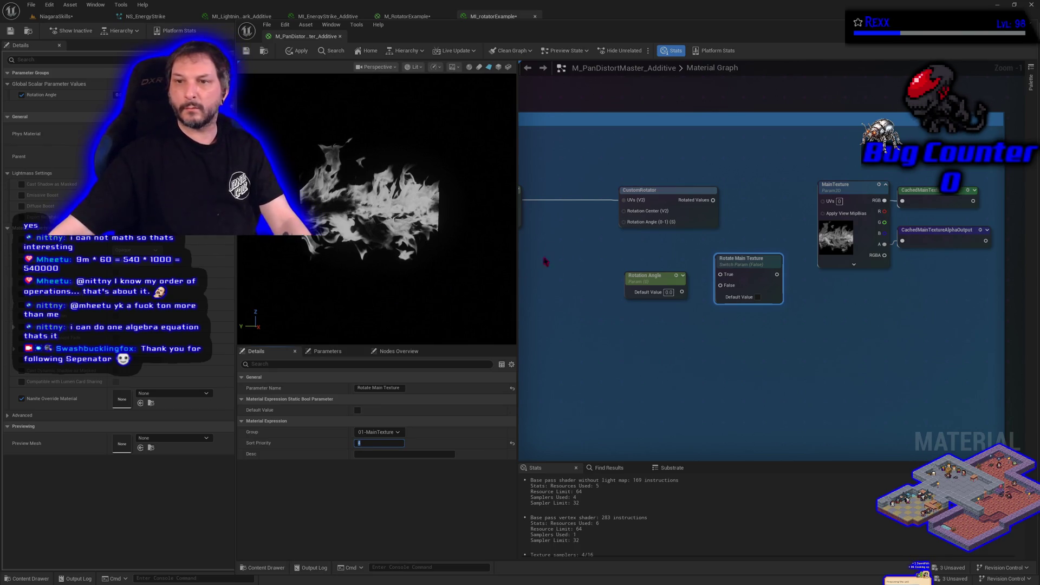
mouse_move(735, 265)
left_mouse_down()
mouse_move(762, 214)
mouse_move(745, 192)
mouse_move(718, 204)
mouse_move(732, 201)
left_mouse_up()
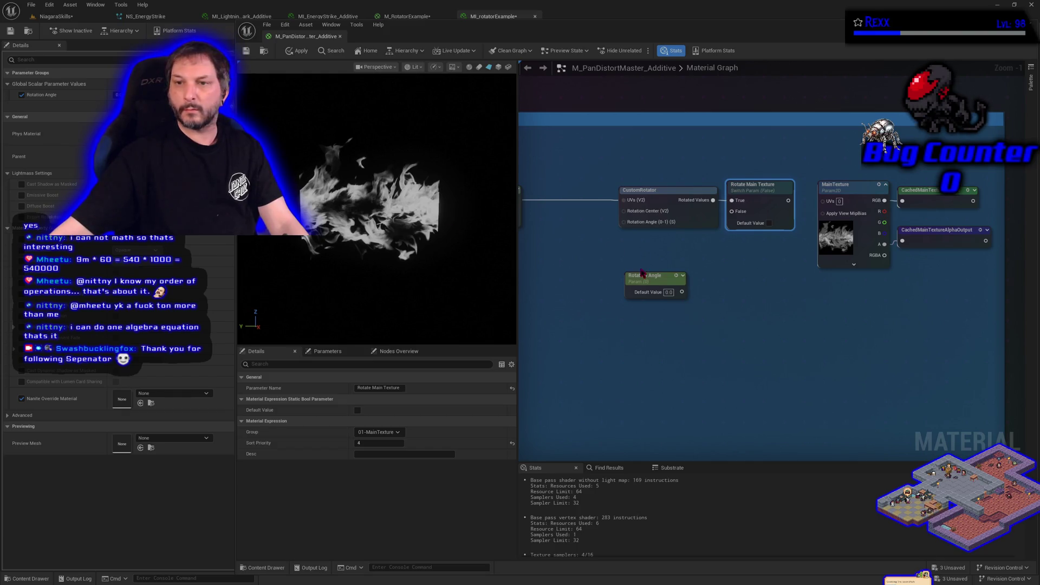
mouse_move(647, 276)
left_mouse_down()
mouse_move(543, 264)
mouse_move(559, 248)
mouse_move(621, 271)
mouse_move(629, 228)
left_mouse_up()
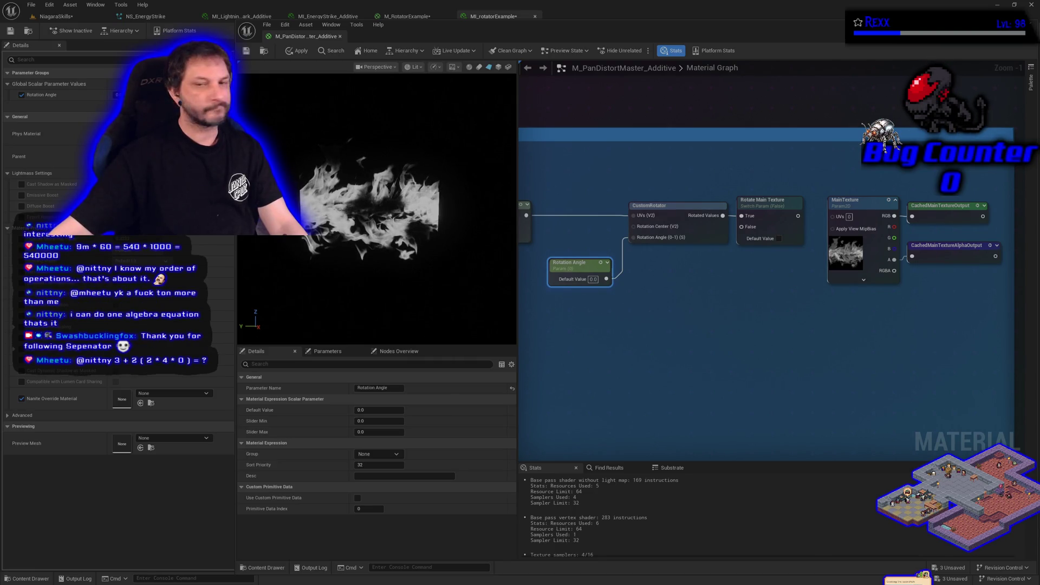
left_click(402, 457)
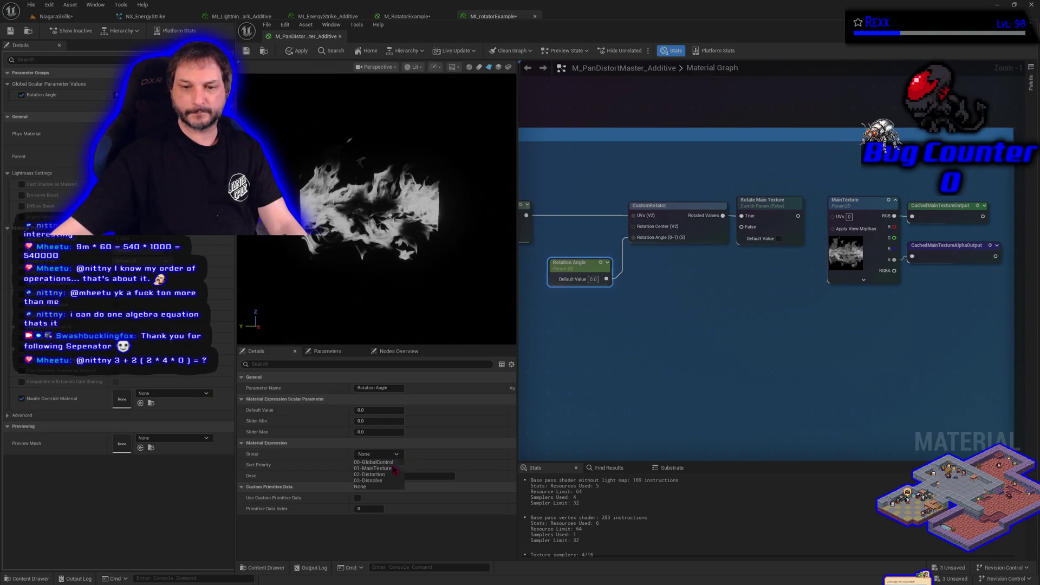
- Assign Rotation Angle to the 01-MainTexture group and enter a new sort priority
left_click(377, 476)
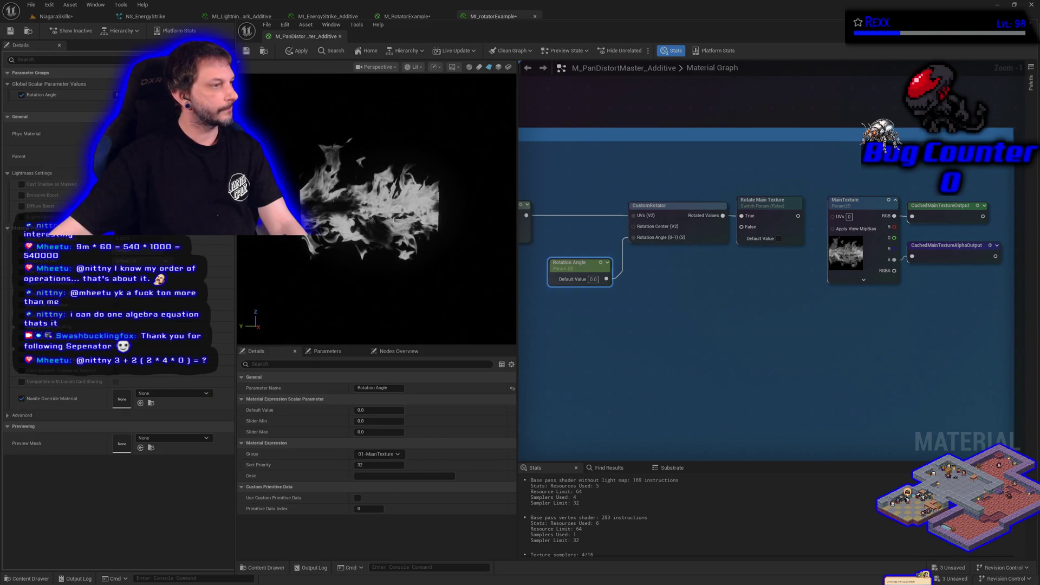
left_click(379, 465)
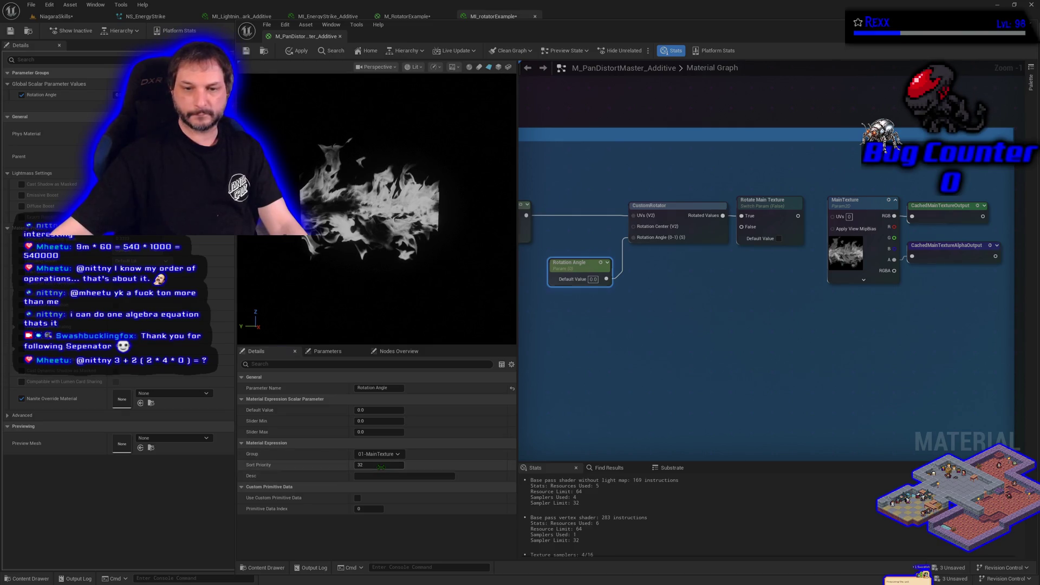
type("1")
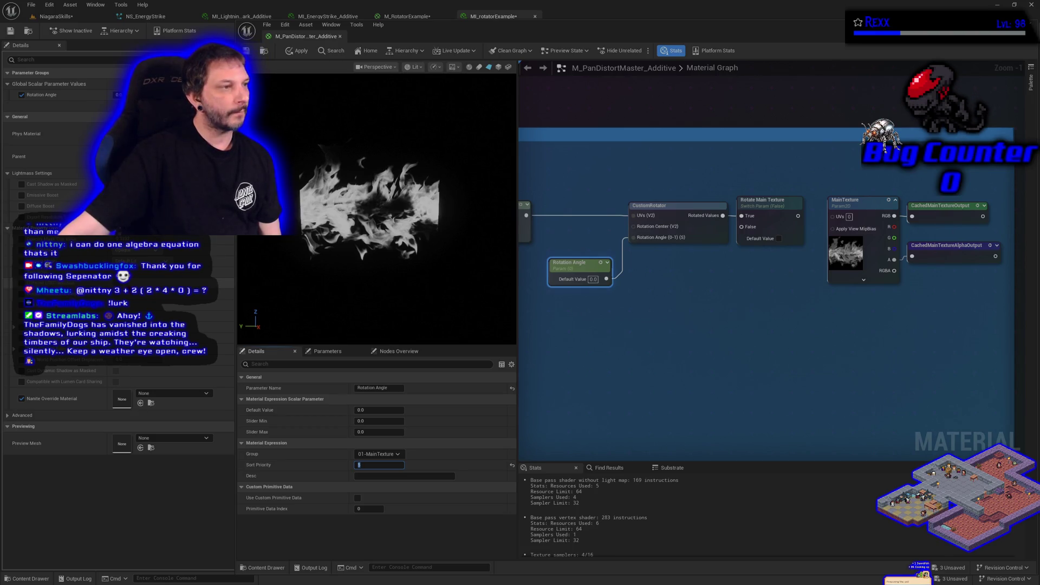
- Reroute the Panner's coordinate output into the Rotate Main Texture switch
left_click_drag(682, 310, 732, 317)
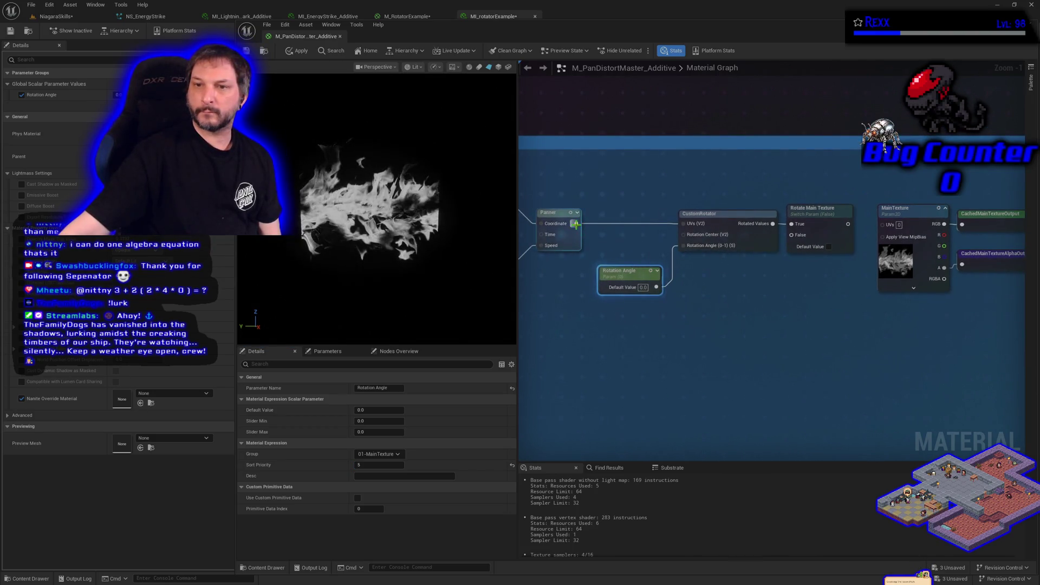
mouse_move(683, 224)
left_mouse_down()
mouse_move(735, 297)
mouse_move(684, 223)
left_mouse_up()
mouse_move(773, 223)
left_mouse_down()
mouse_move(791, 234)
mouse_move(884, 224)
left_mouse_up()
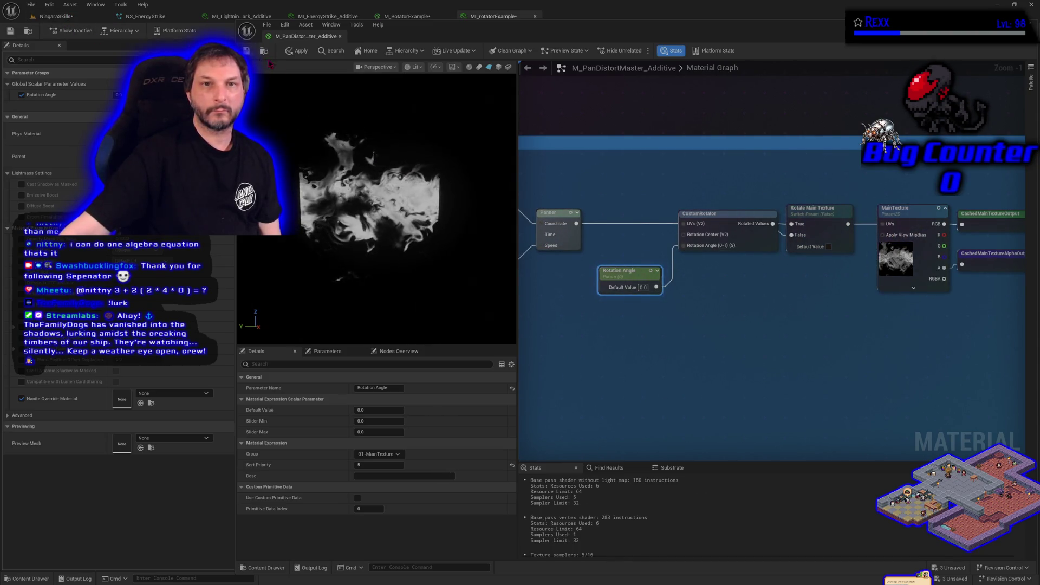
- Apply the material changes, Save All, and dock the master material editor
left_click(305, 50)
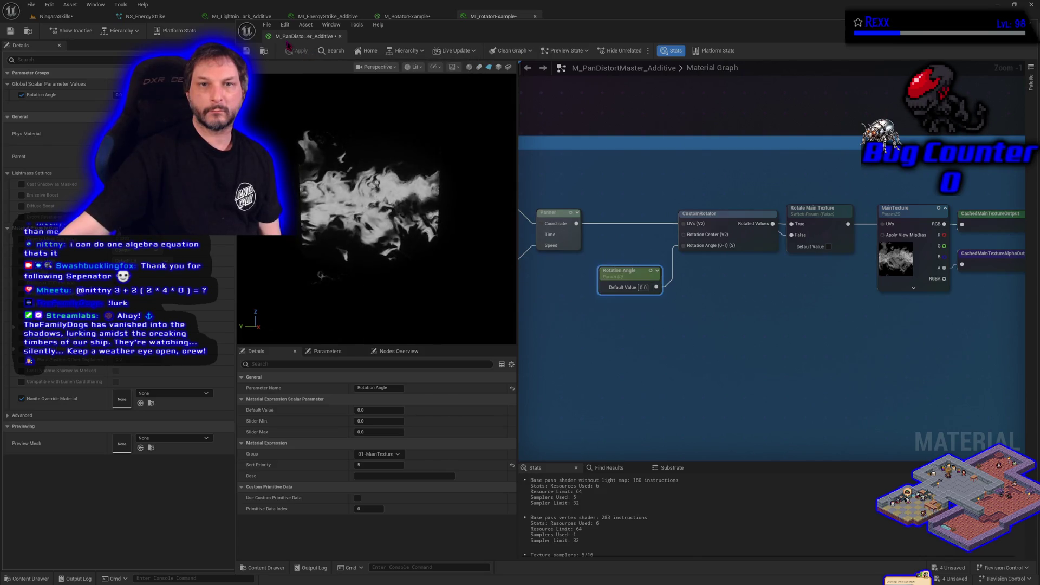
left_click(267, 25)
left_click(278, 74)
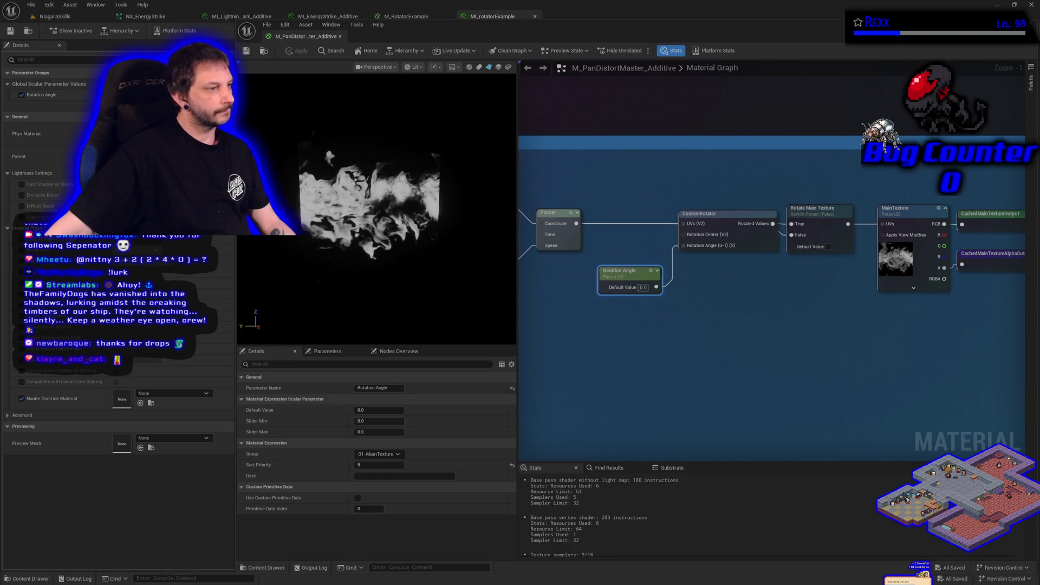
mouse_move(310, 36)
left_mouse_down()
mouse_move(478, 36)
mouse_move(498, 16)
left_mouse_up()
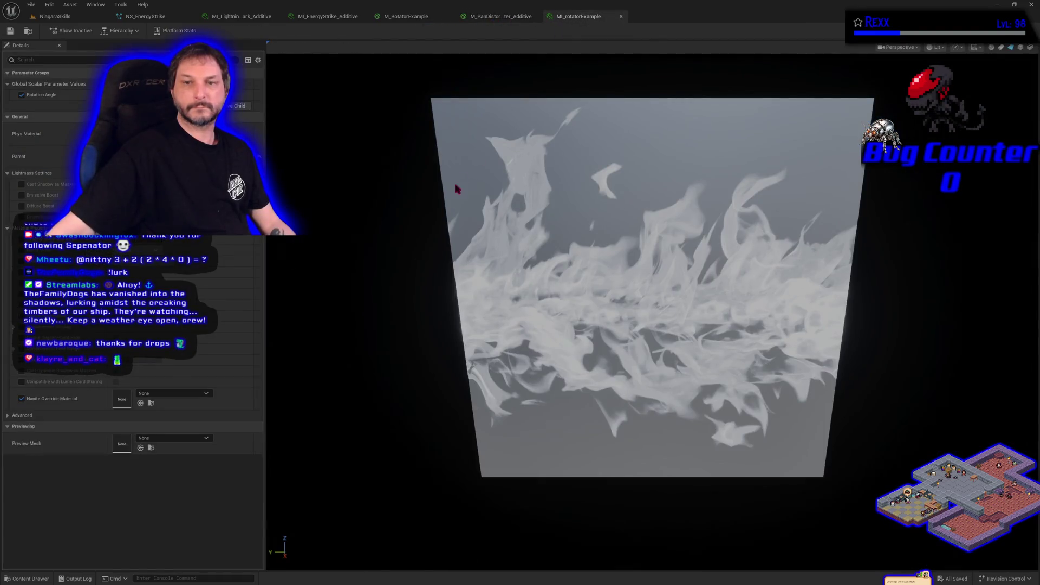
- Orbit the flame preview, then bring up the MI_EnergyStrike_Additive material instance
left_click_drag(463, 180, 389, 321)
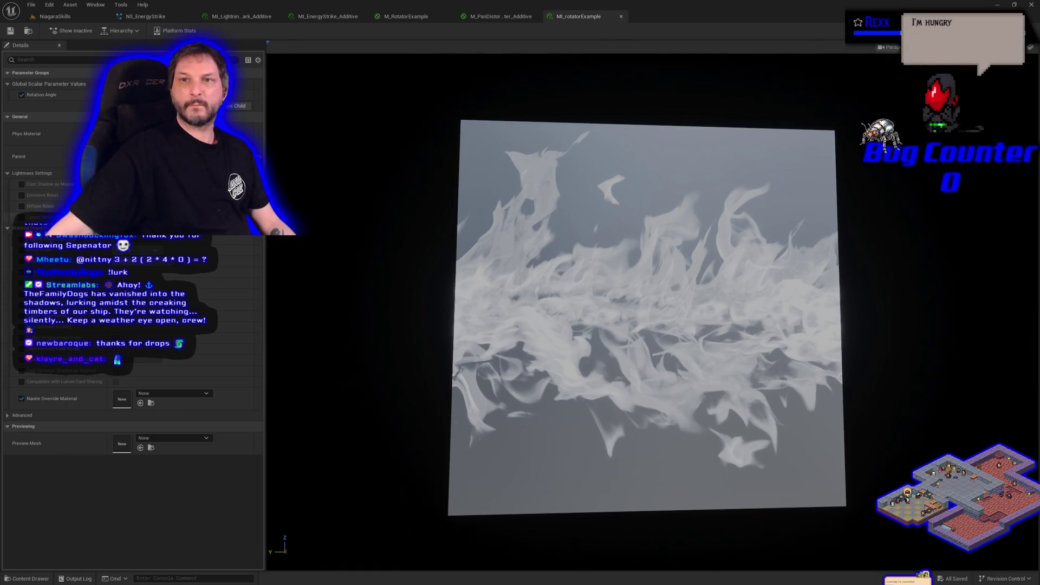
left_click(324, 21)
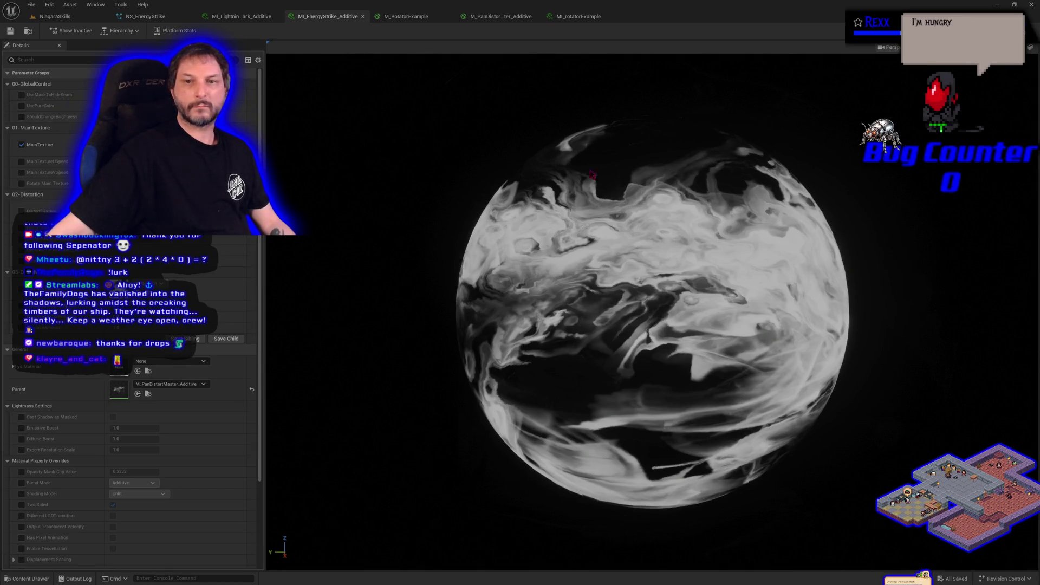
- Preview the instance on a plane and enable Rotate Main Texture and Rotation Angle overrides
left_click(992, 47)
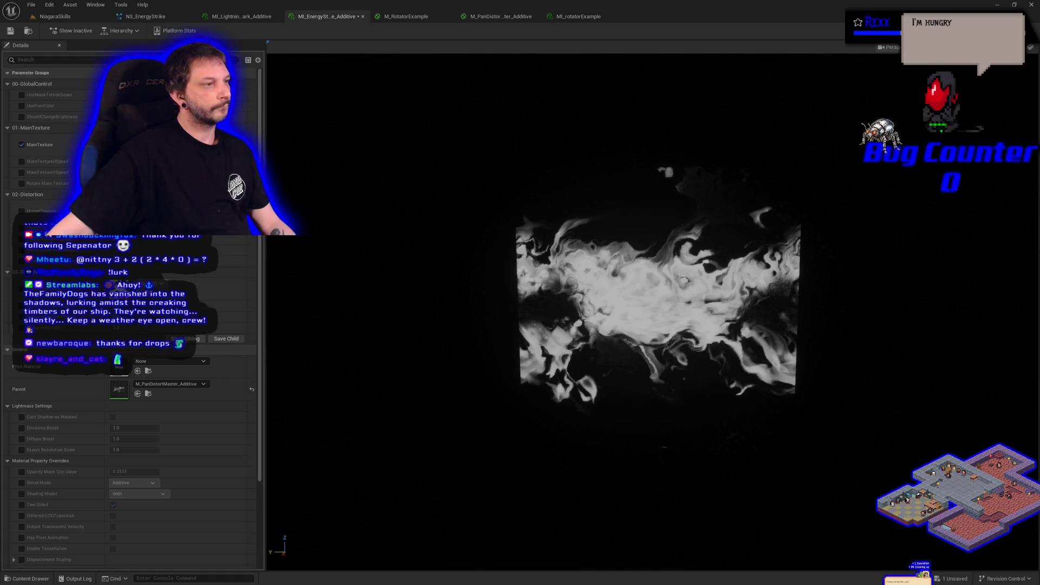
left_click(22, 183)
left_click(22, 194)
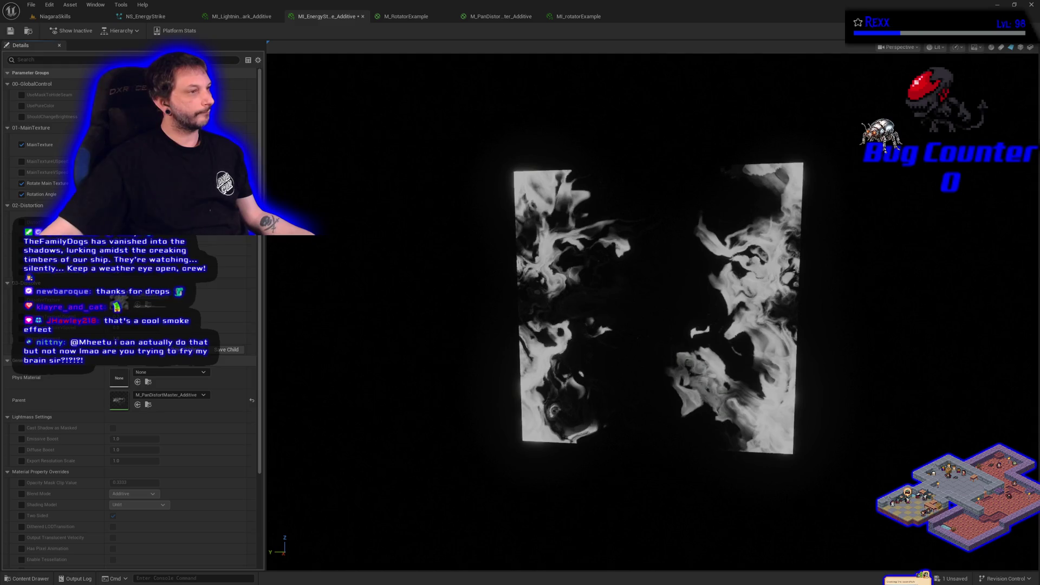
- Enable the MainTextureUSpeed and MainTextureVSpeed overrides and save the instance
left_click(22, 161)
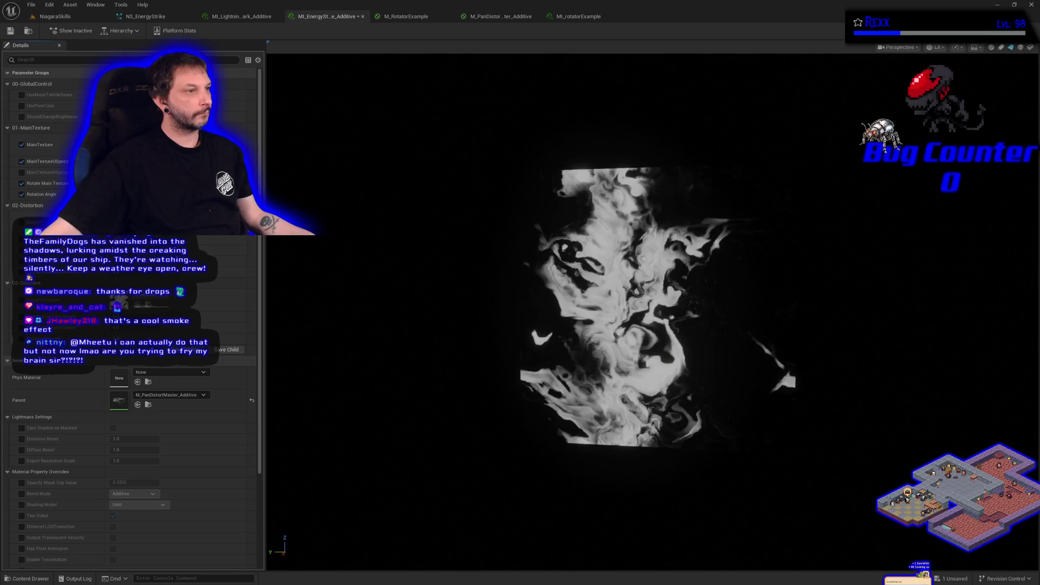
left_click(21, 172)
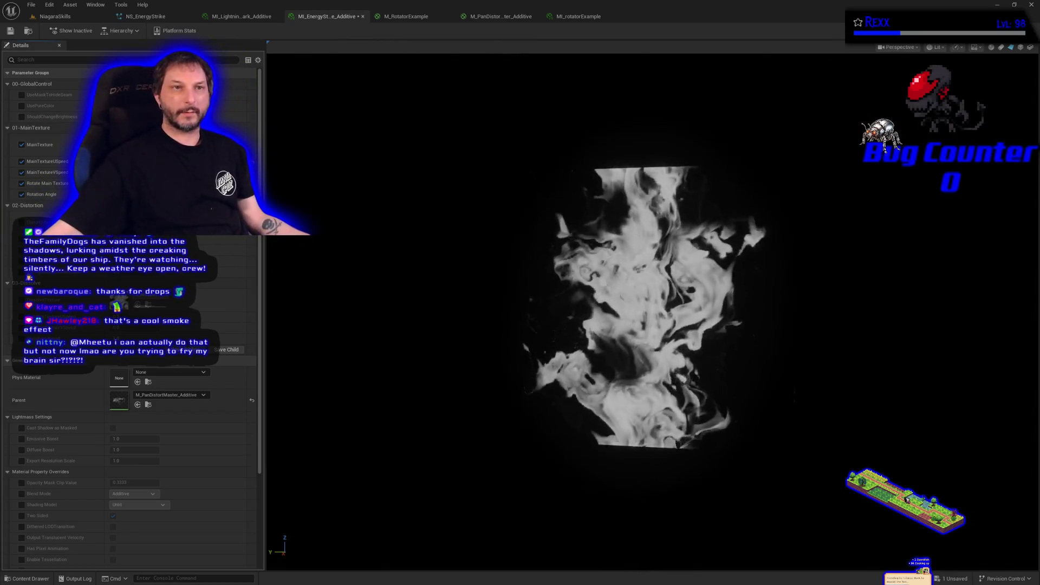
left_click(11, 32)
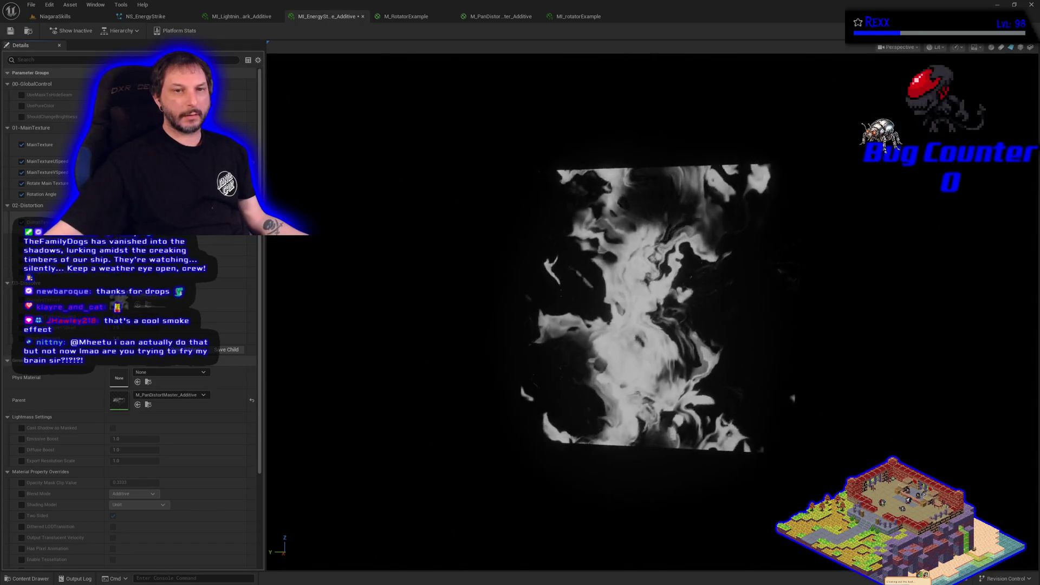
- Search 'marble' in the Distortion texture picker and assign T_MarbleNoise1
left_click(171, 228)
type("ble")
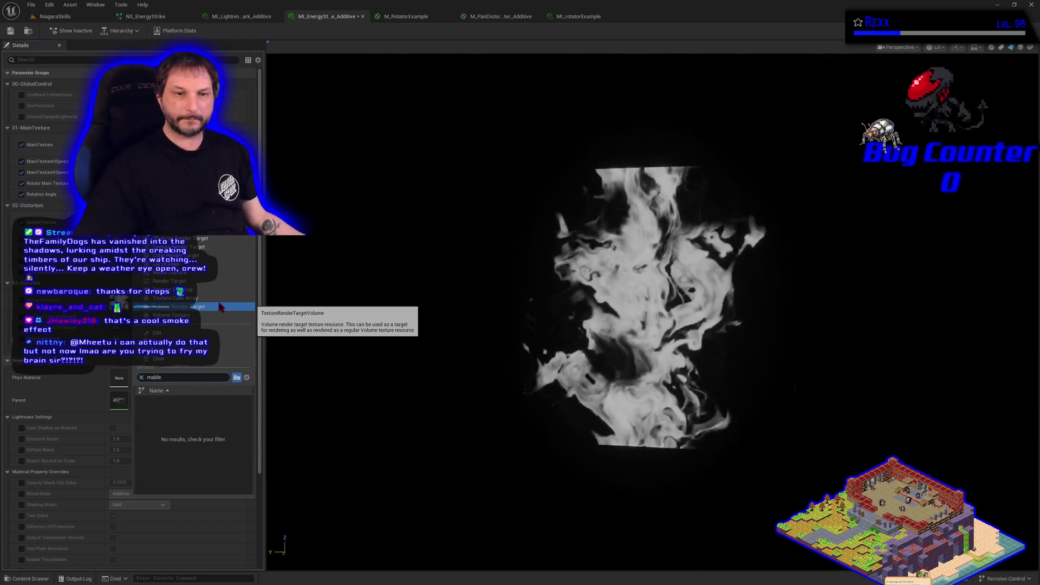
key("BackSpace")
key("BackSpace")
key("BackSpace")
type("rble")
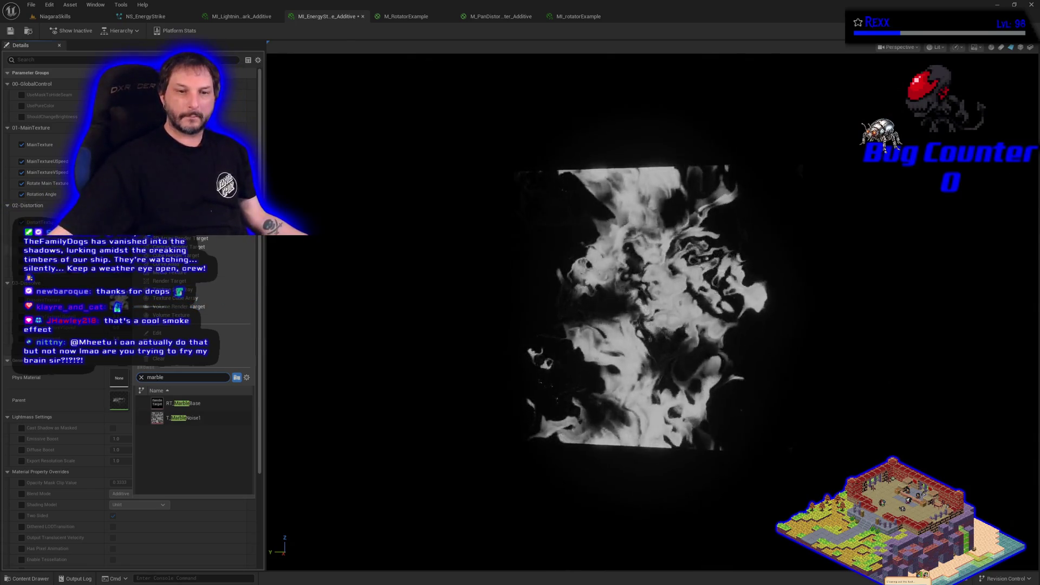
left_click(184, 418)
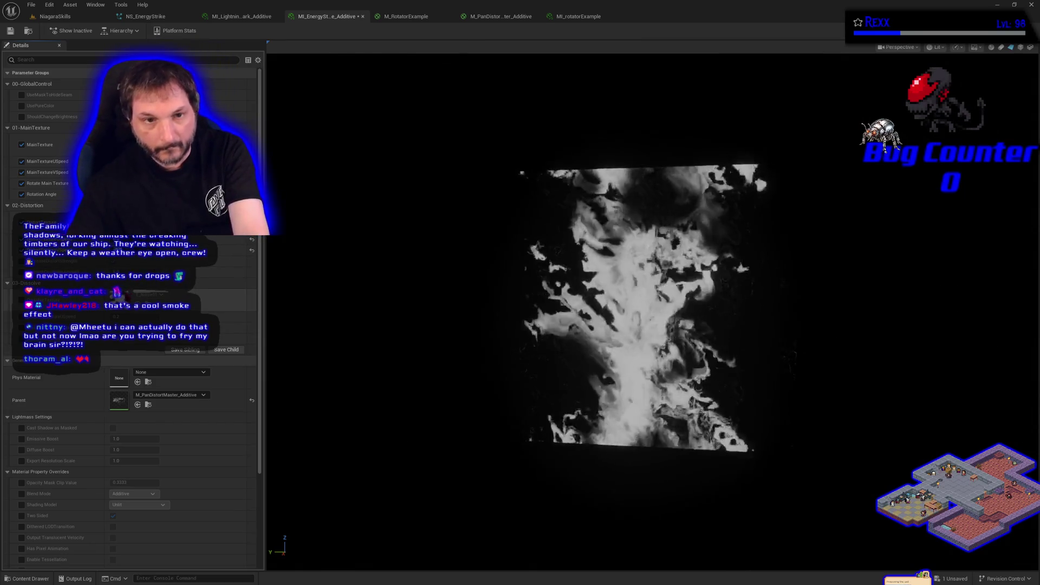
- Save the EnergyStrike instance with Ctrl+S and switch to the Microscape browser window
key("ctrl+s")
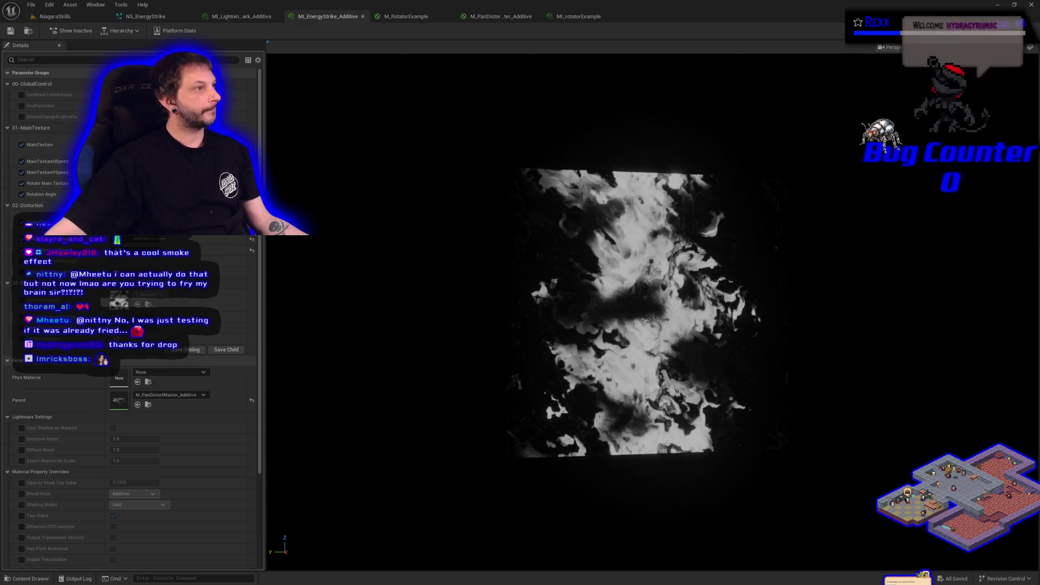
key("alt+Tab")
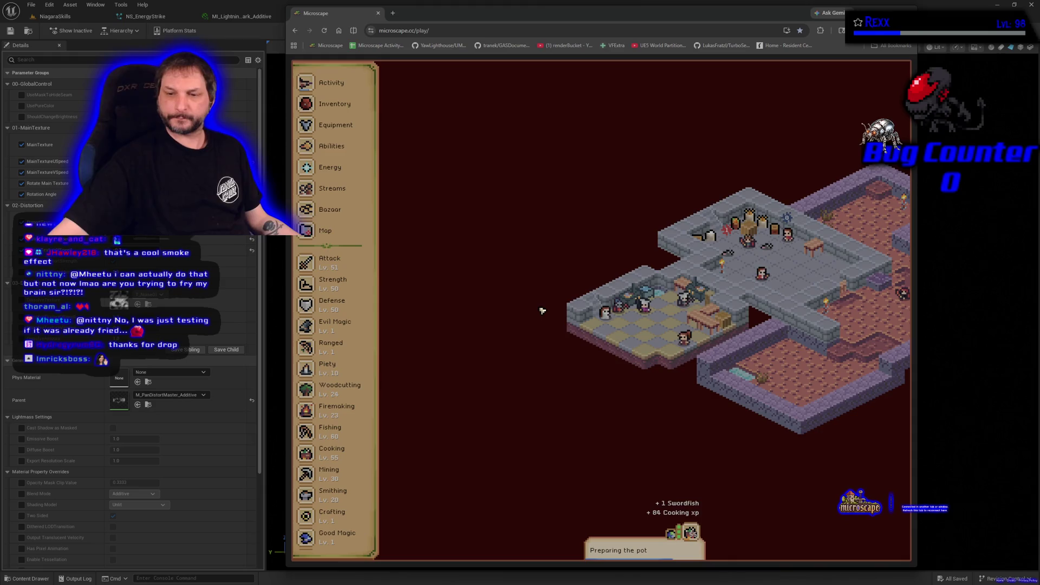
- Check Microscape's Activity and Energy panels, then close the game window to return to MI_EnergyStrike_Additive
left_click(358, 85)
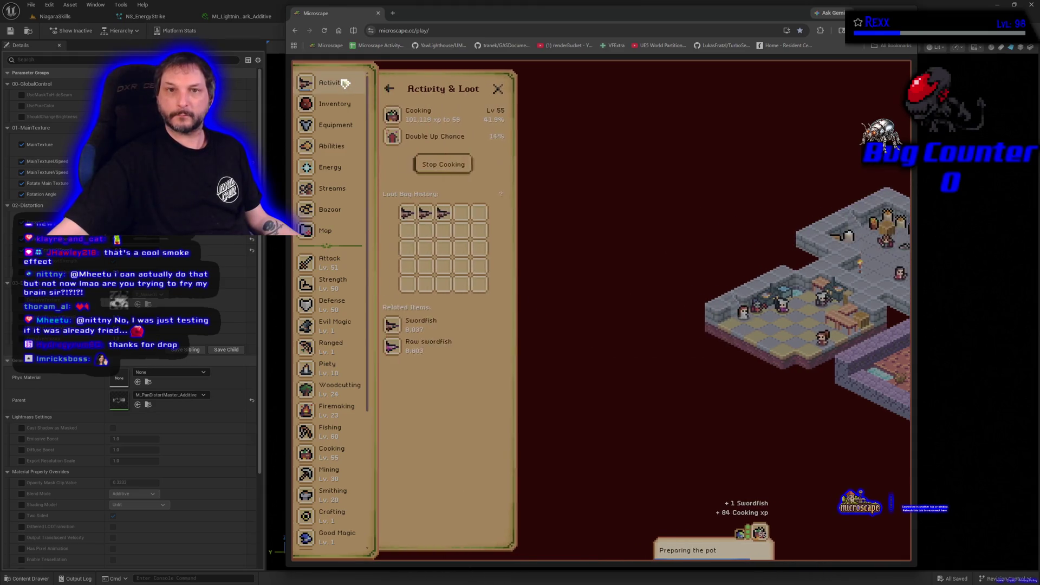
left_click(339, 173)
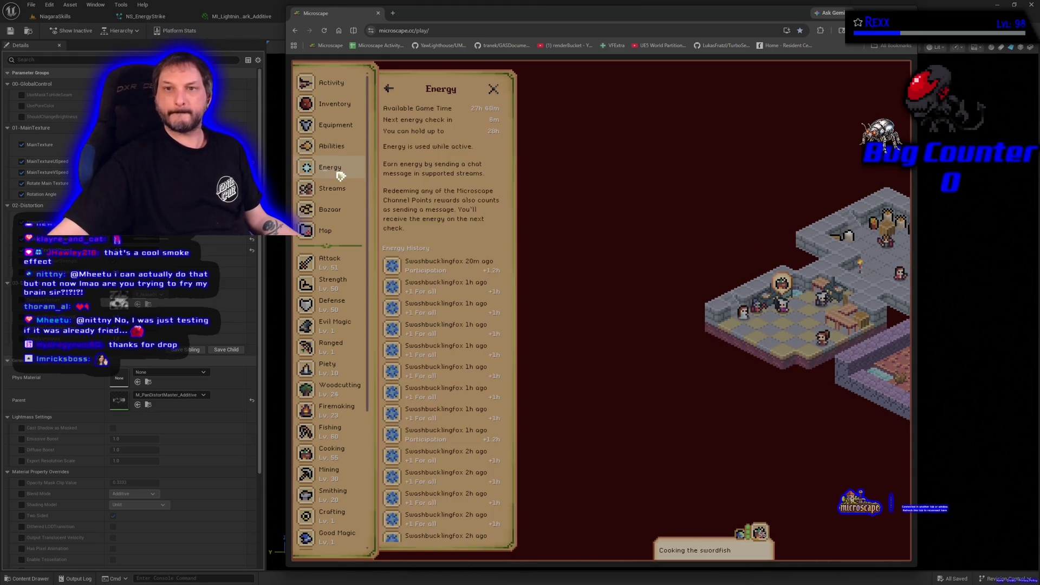
left_click(348, 87)
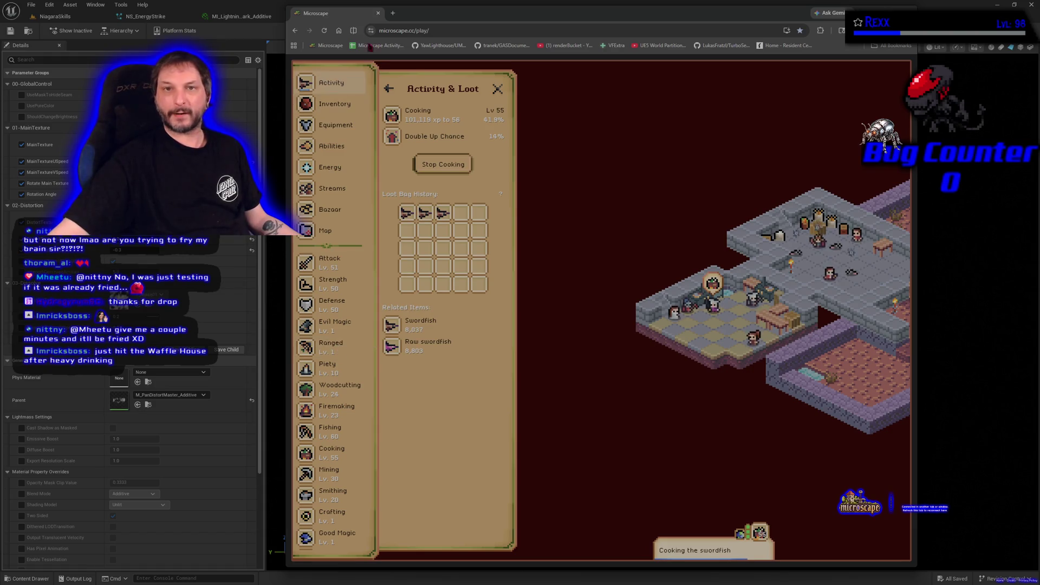
left_click(378, 13)
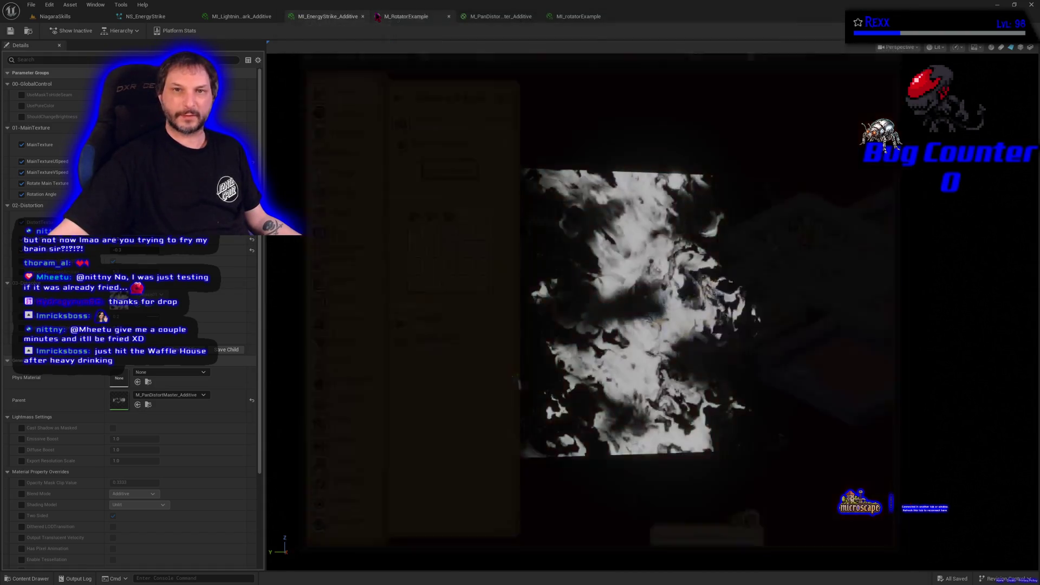
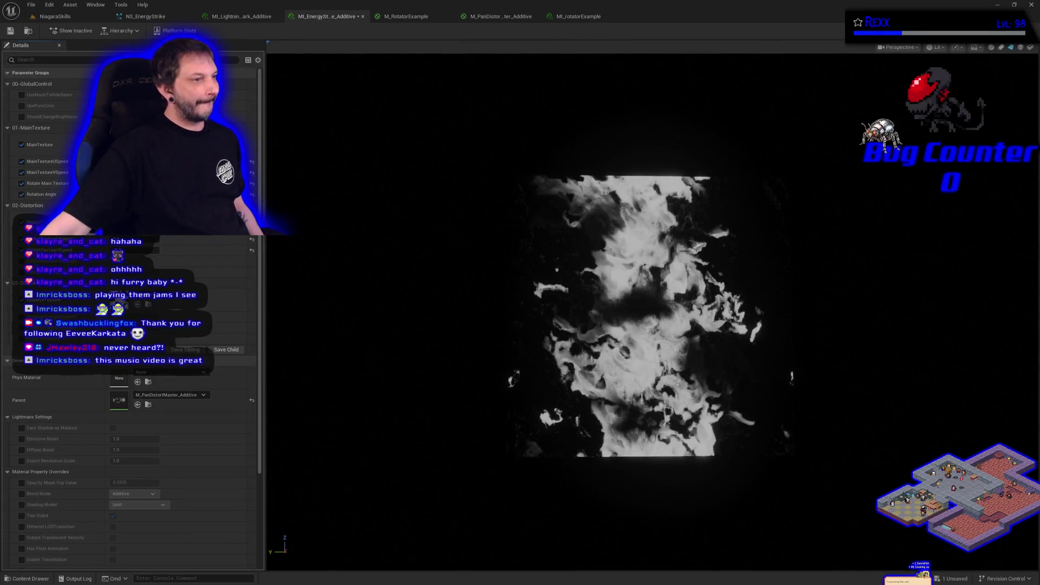
- Search 'perlin' and set the dissolve texture to T_PerlinNoise3
left_click(171, 299)
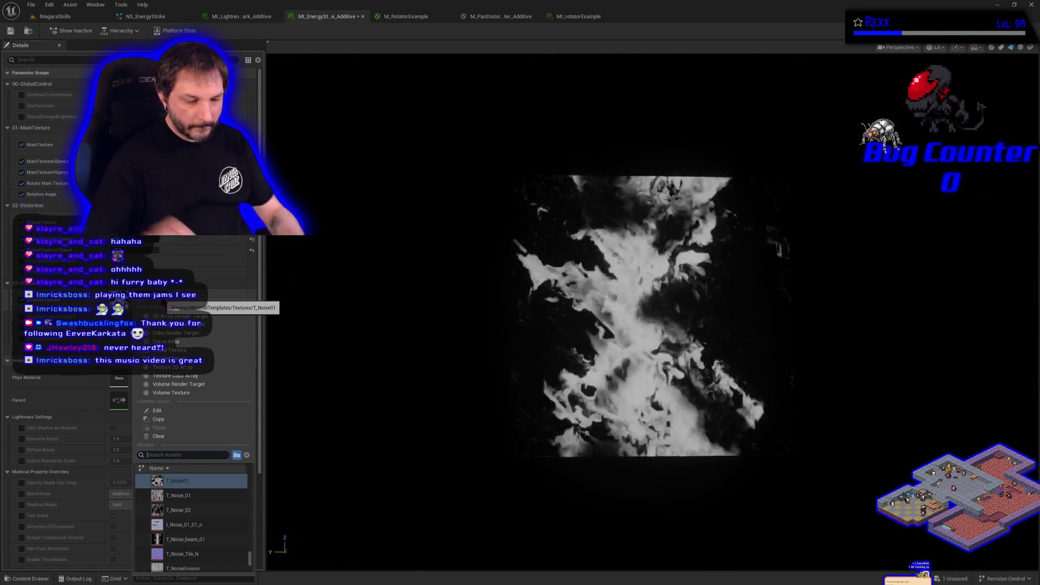
type("perlin")
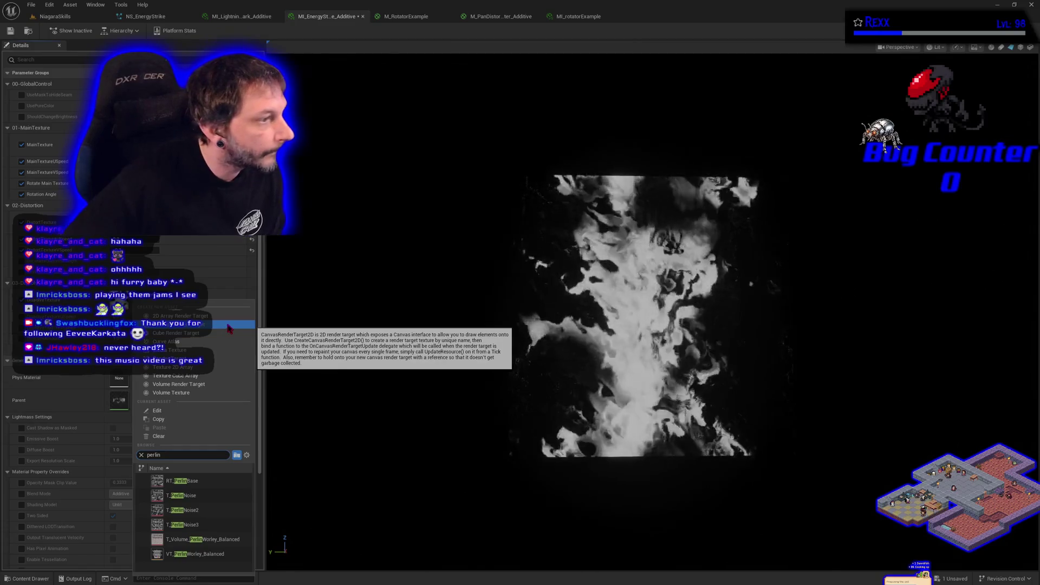
left_click(211, 525)
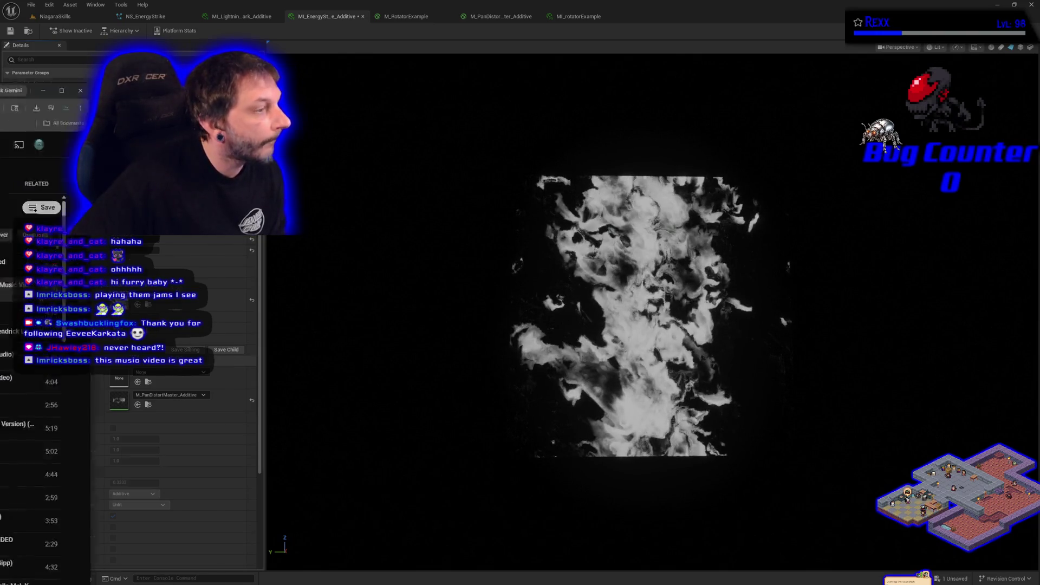
- Pause the Grindin' video in YouTube Music at 0:02 and minimize the browser
key("alt+Tab")
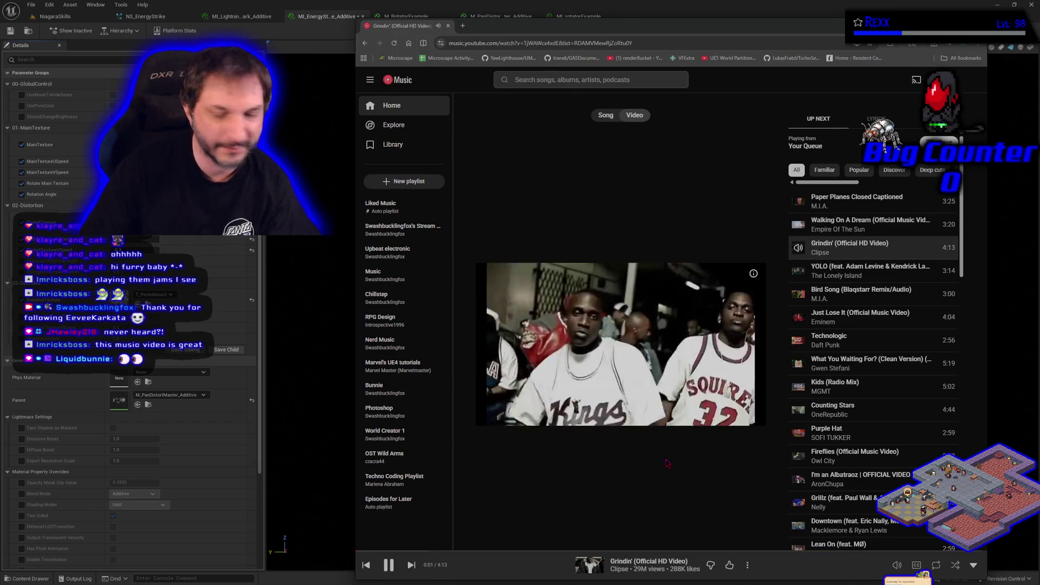
key("space")
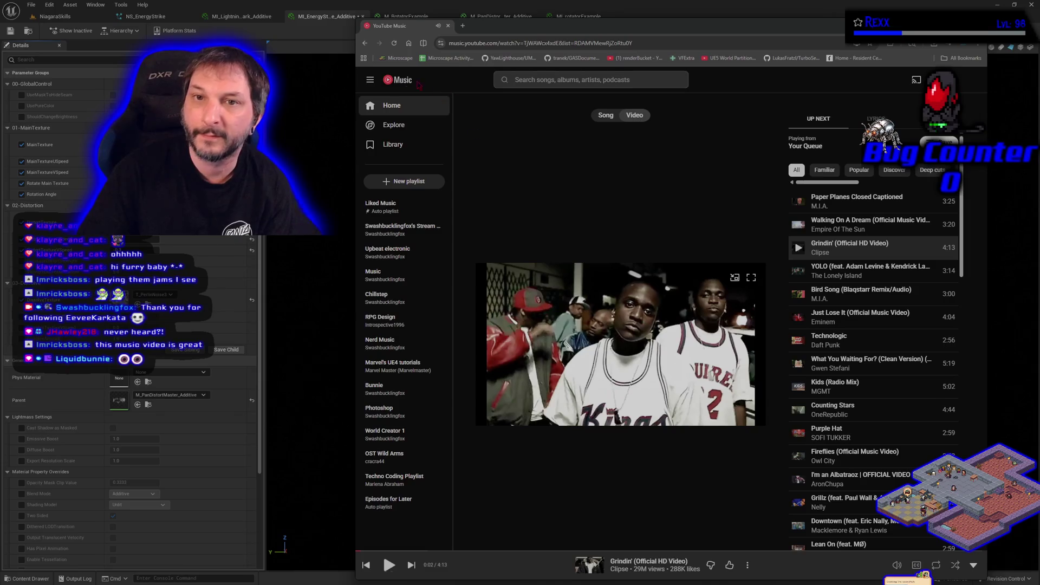
key("super+Down")
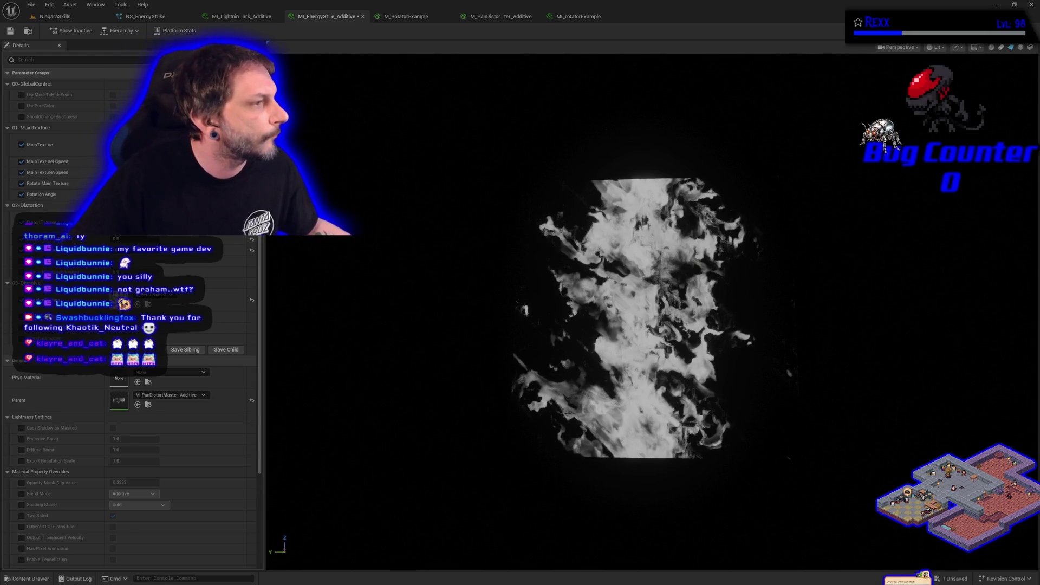
- Enable UseMaskToHideSeam under 00-GlobalControl in the Details panel
left_click(22, 95)
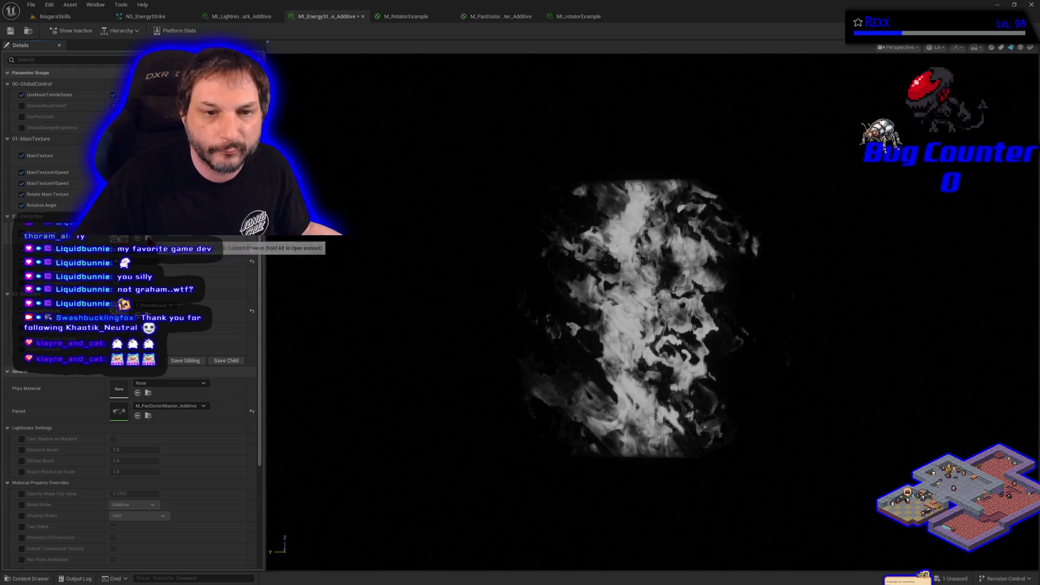
- Swap the dissolve texture to T_MarbleNoise1, then switch to the NS_EnergyStrike system
left_click(147, 237)
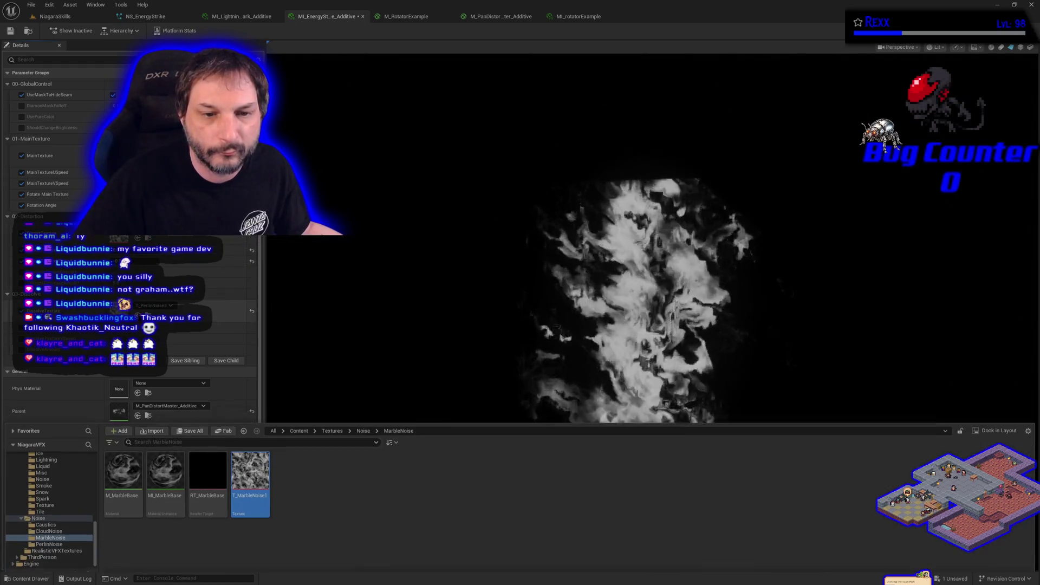
left_click(138, 315)
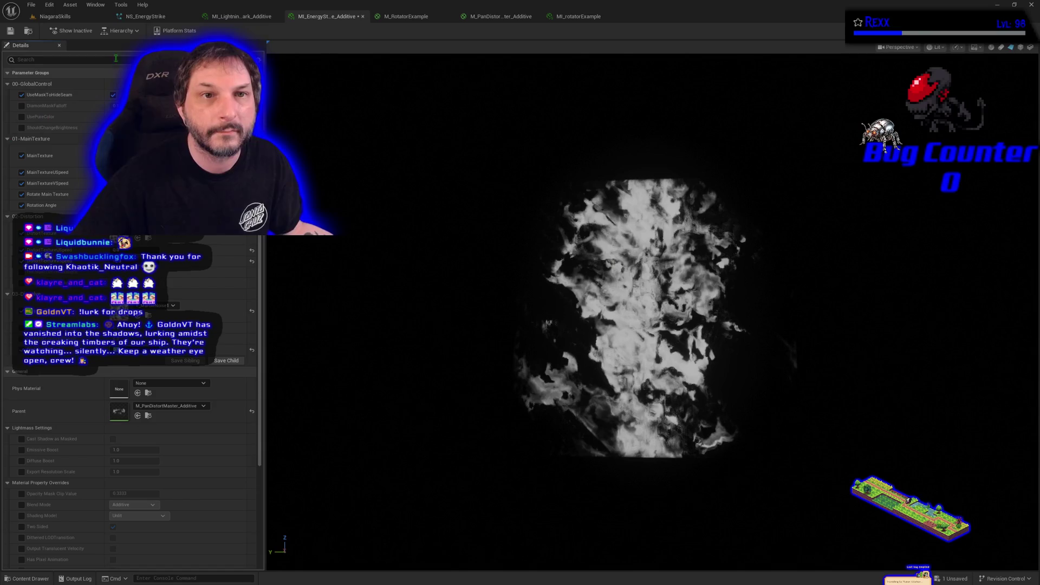
left_click(145, 16)
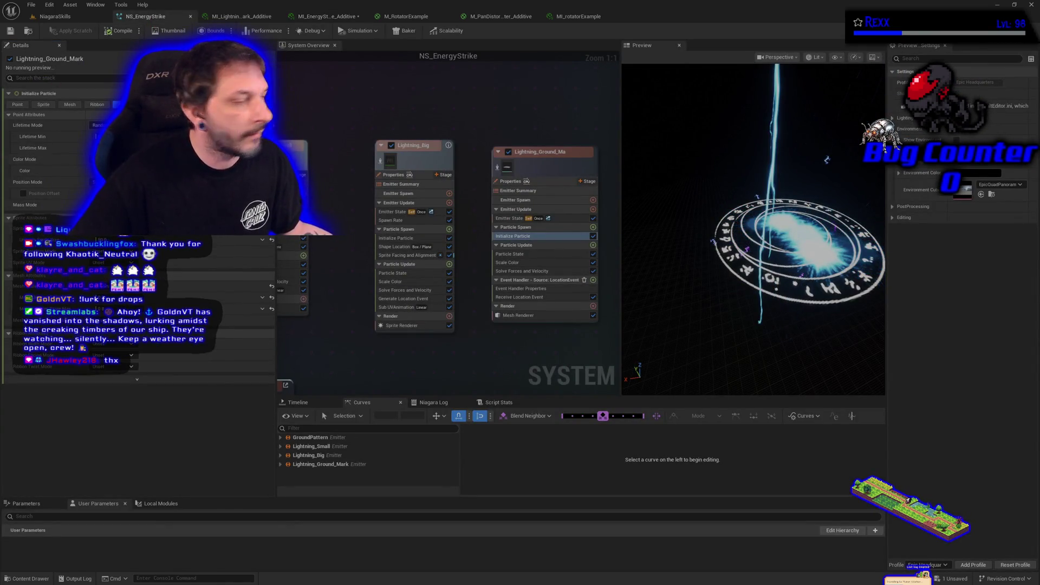
- Move the GroundPattern emitter node aside to the right to free up graph space
left_click_drag(395, 378, 485, 278)
left_click_drag(464, 230, 627, 227)
left_click_drag(450, 250, 390, 239)
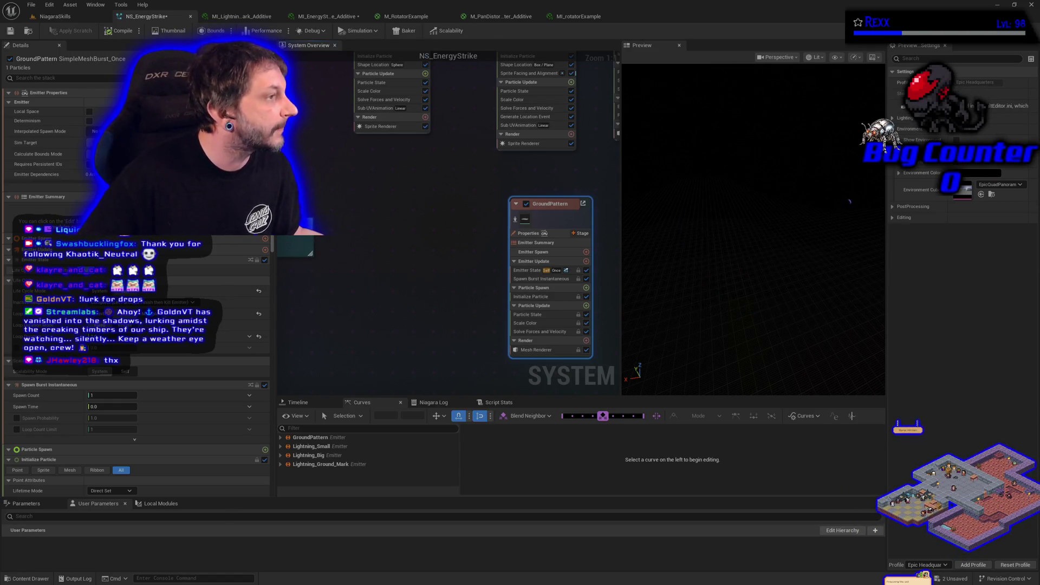
- Add a SimpleSpriteBurst emitter to the NS_EnergyStrike system
right_click(359, 314)
left_click(382, 331)
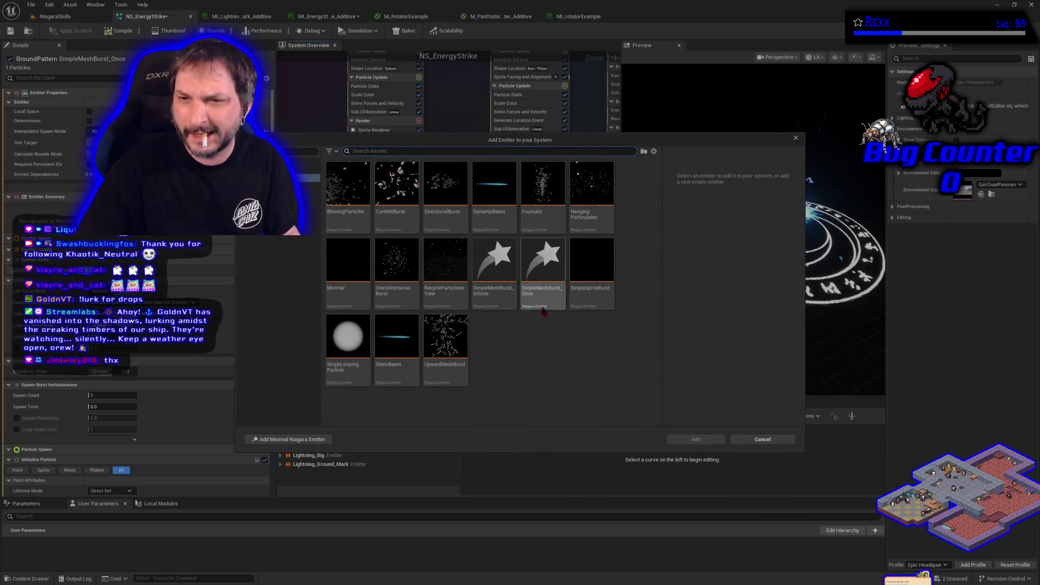
left_click(592, 268)
left_click(707, 439)
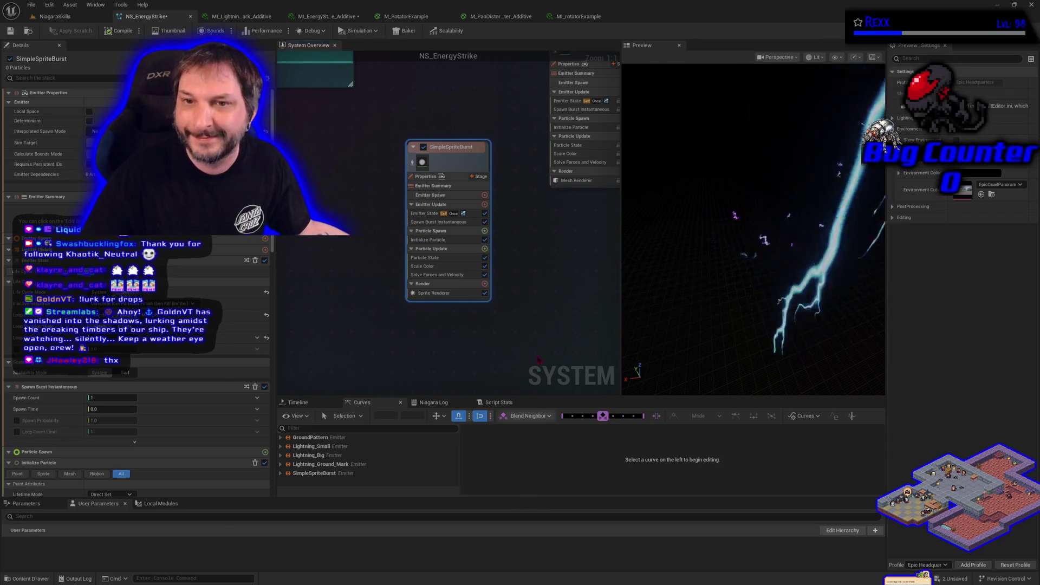
- Rename the SimpleSpriteBurst emitter to Blue_Energy_Strike, correcting a typo along the way
double_click(460, 147)
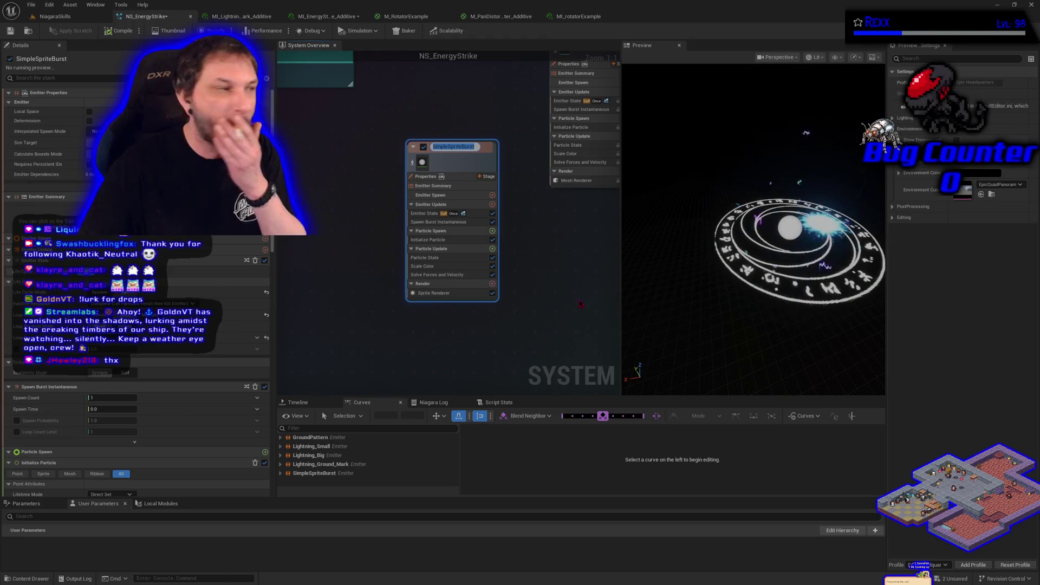
type("E")
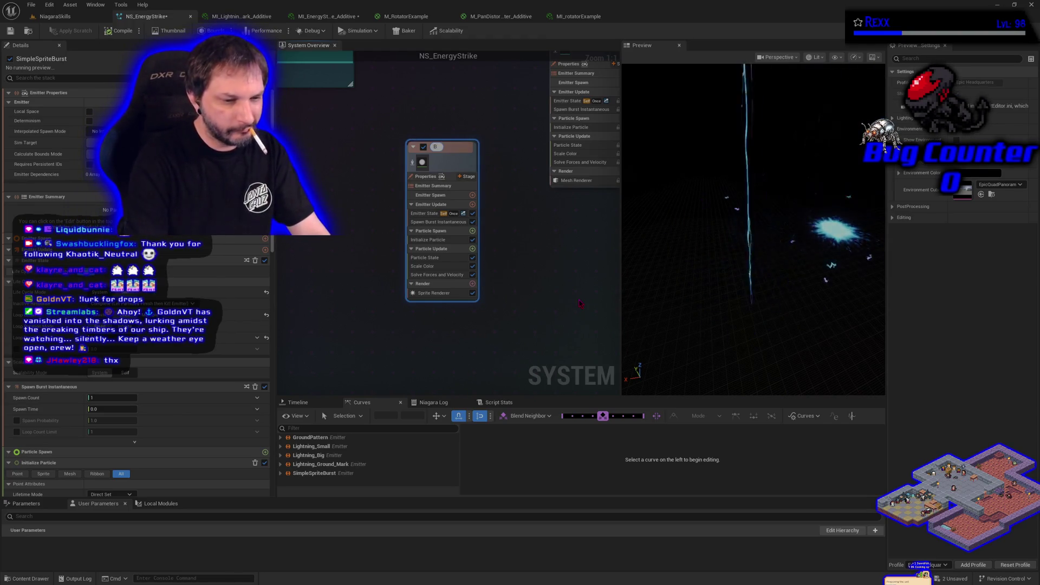
type("lue")
type(" Energy Styr")
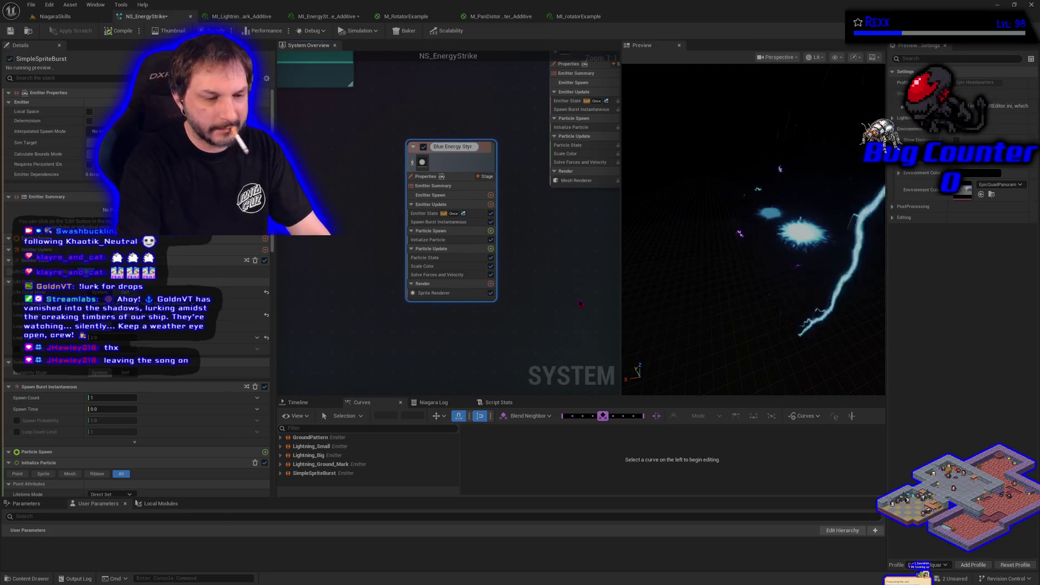
key("BackSpace")
key("BackSpace")
type("rike")
key("Return")
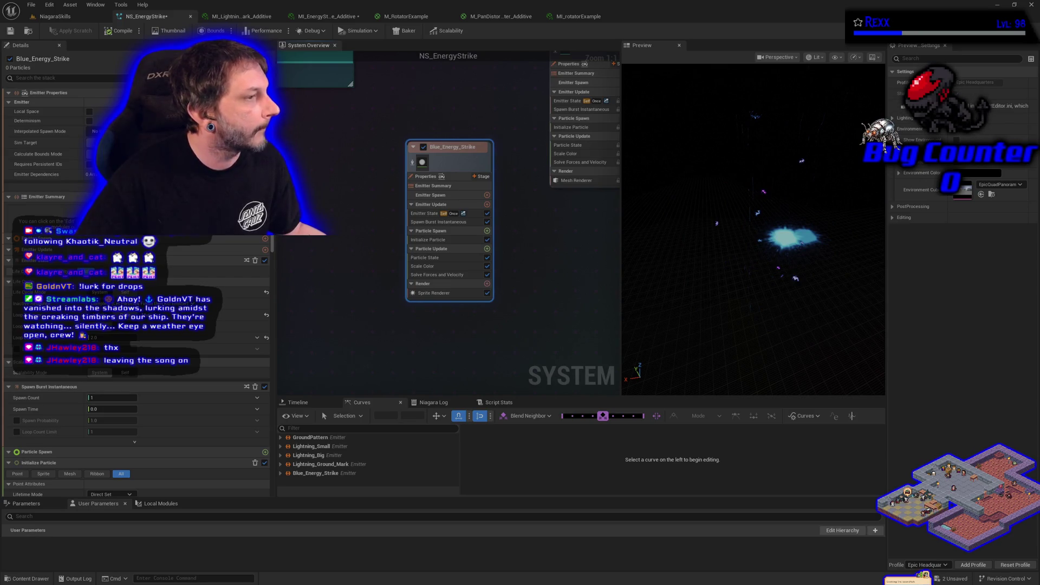
- Reposition the Blue_Energy_Strike node and bring up its sprite renderer settings
left_click(450, 293)
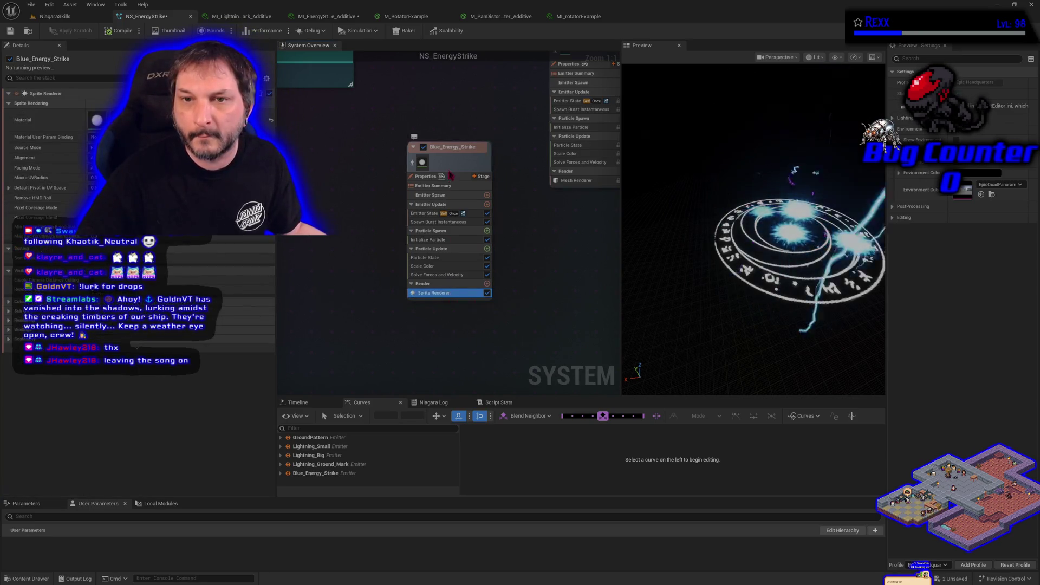
left_click(450, 175)
key("Home")
left_click_drag(433, 235, 427, 210)
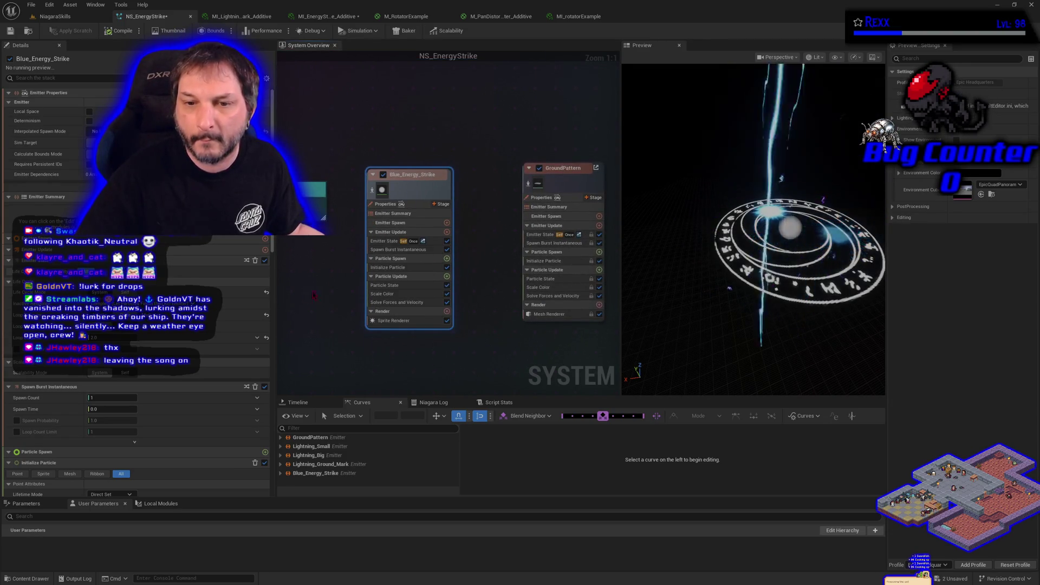
left_click(401, 321)
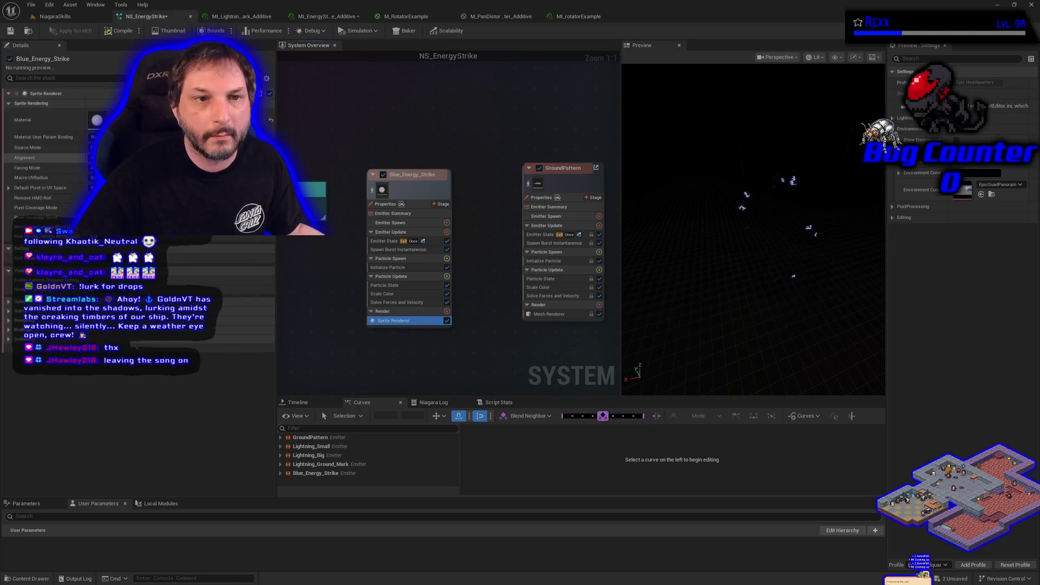
- Drag a material from Niagara > NiagaraSkills > EnergyStrike into the sprite renderer's Material slot
left_click(52, 578)
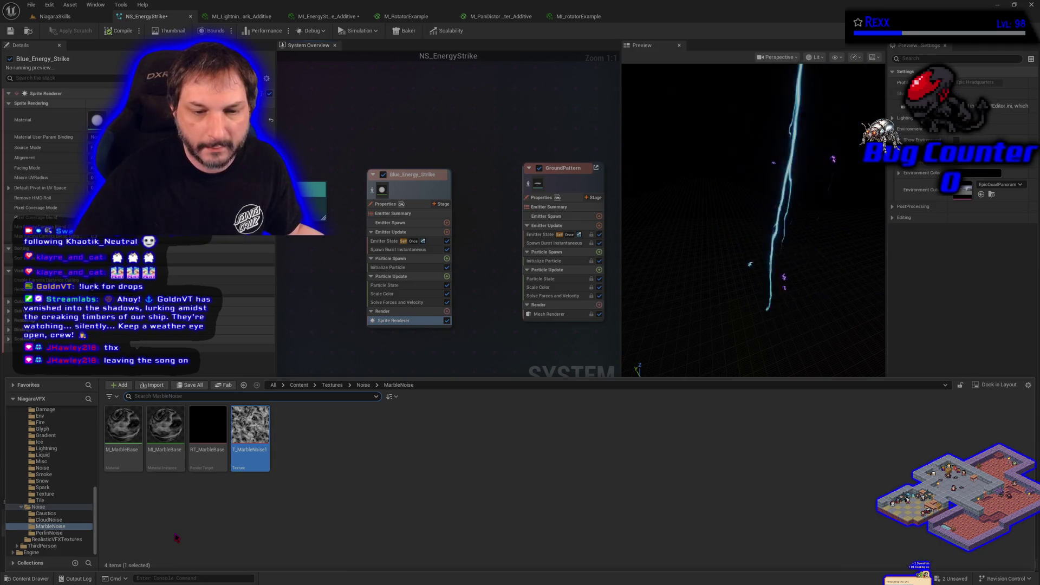
key("alt+Left")
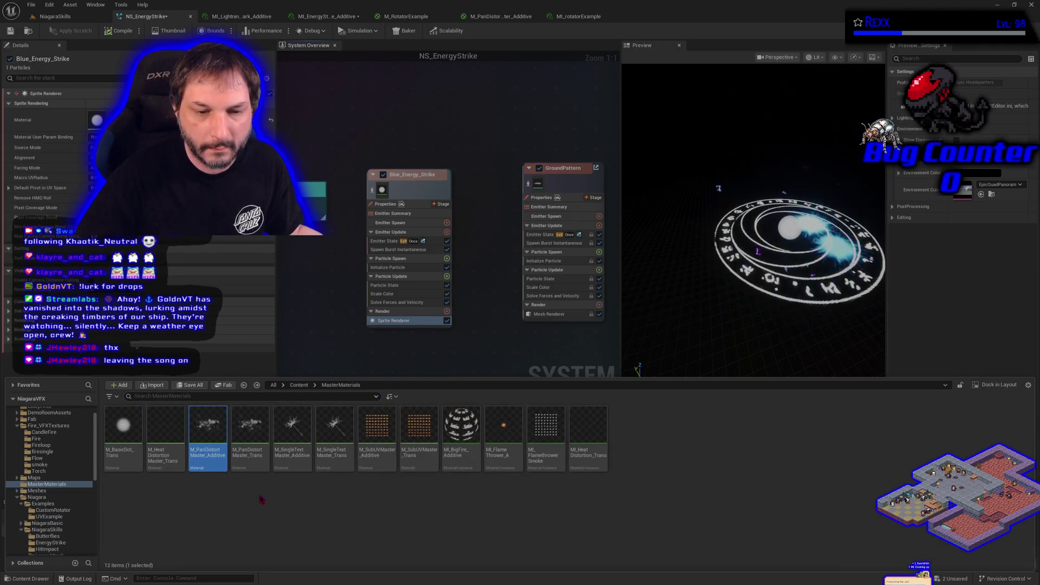
key("alt+Left")
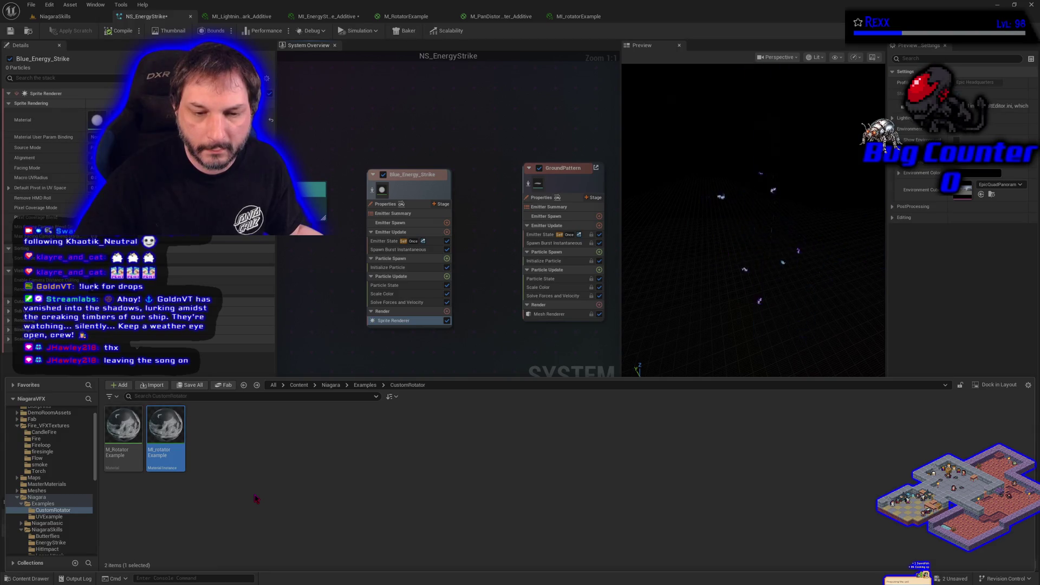
key("alt+Left")
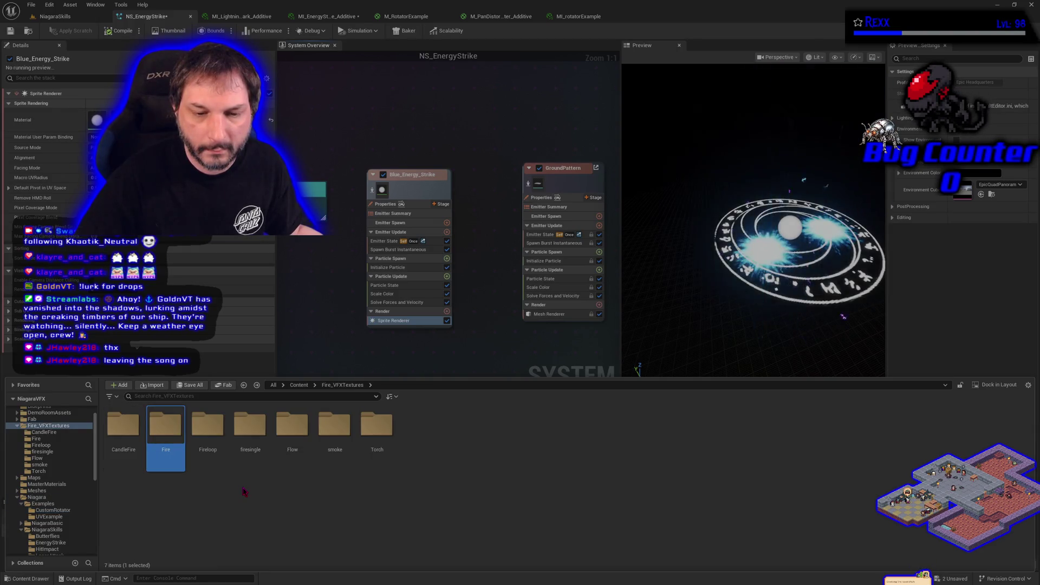
key("alt+Left")
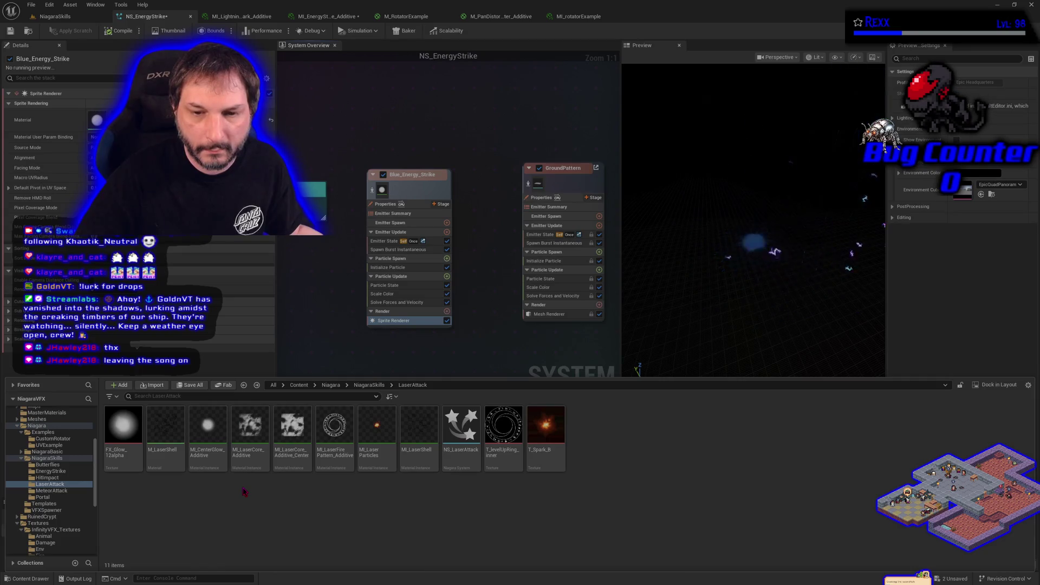
left_click(329, 385)
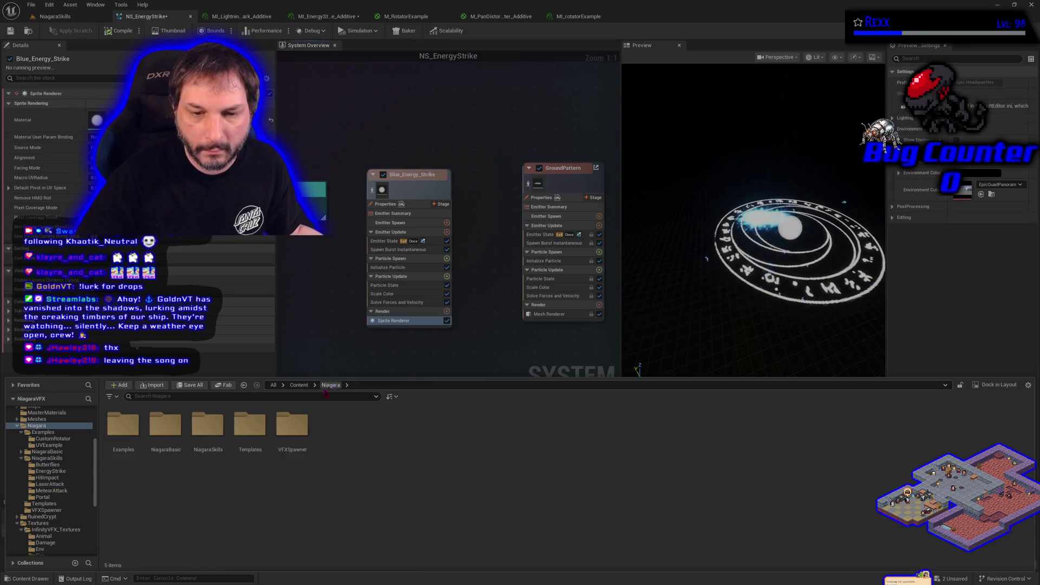
double_click(202, 449)
double_click(165, 425)
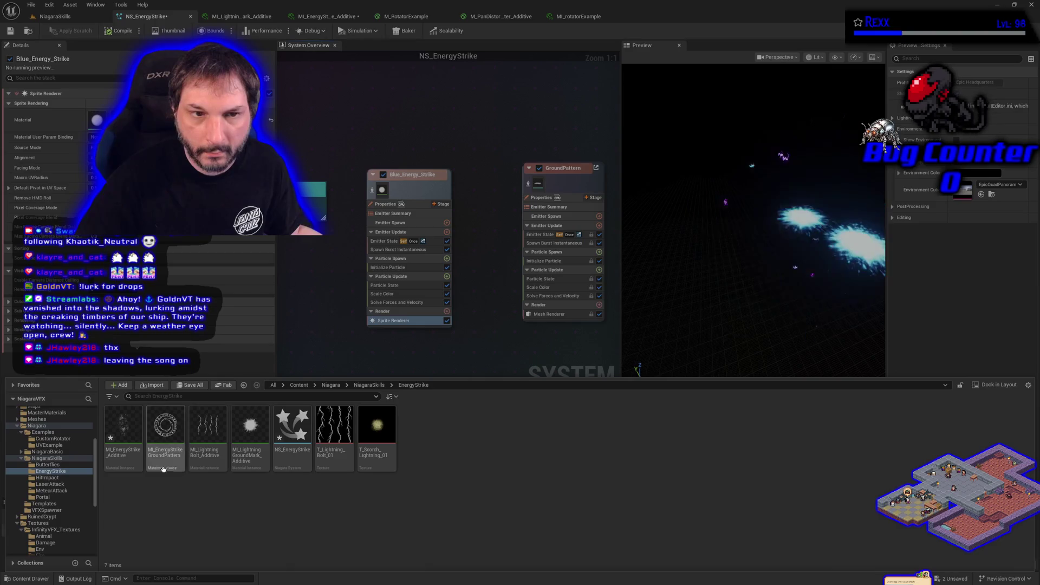
left_click_drag(130, 428, 97, 120)
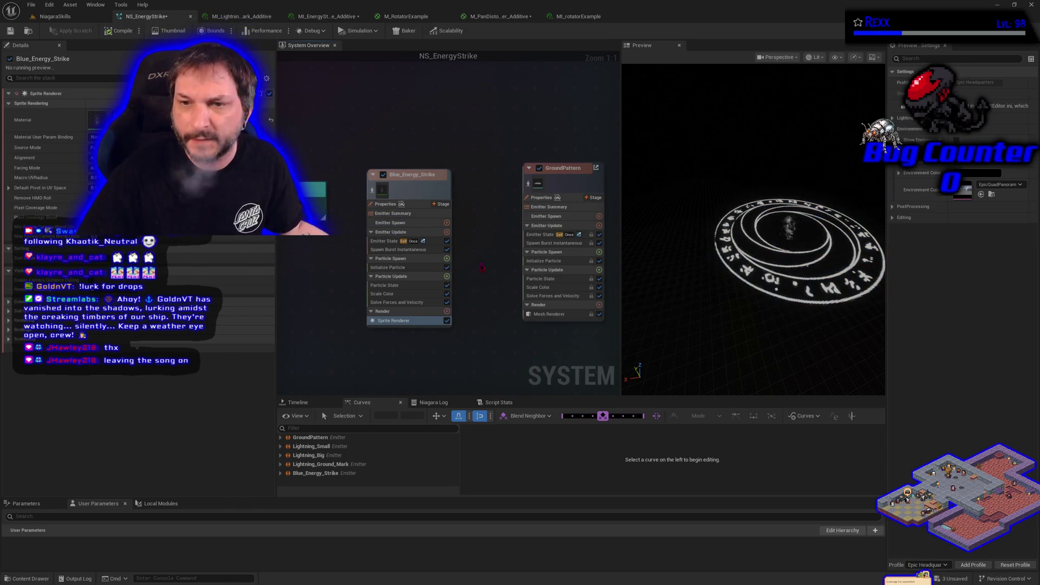
left_click(388, 267)
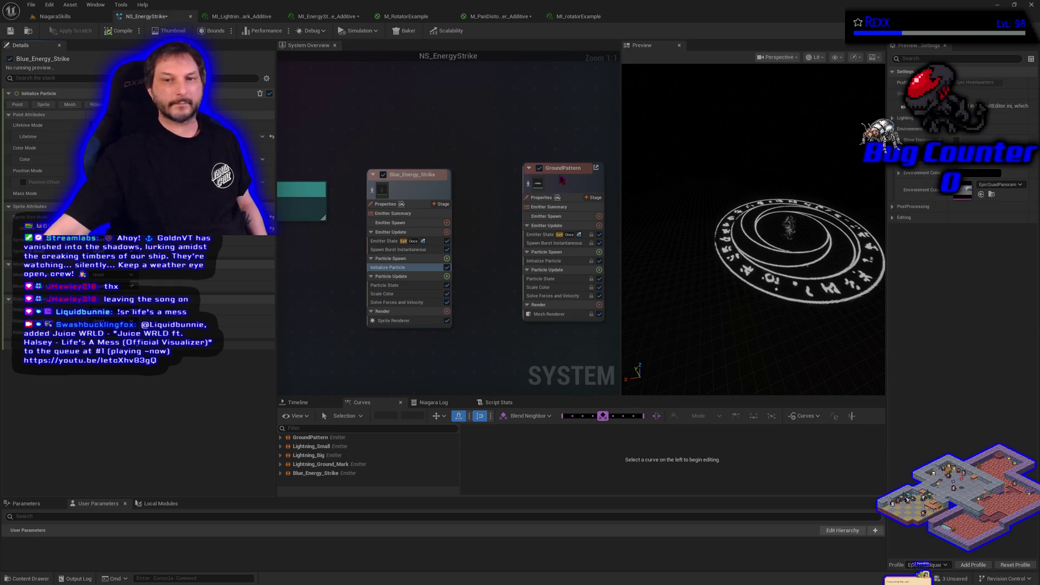
- Compare Initialize Particle settings of GroundPattern, Lightning_Ground_Mark and Blue_Energy_Strike
left_click(547, 261)
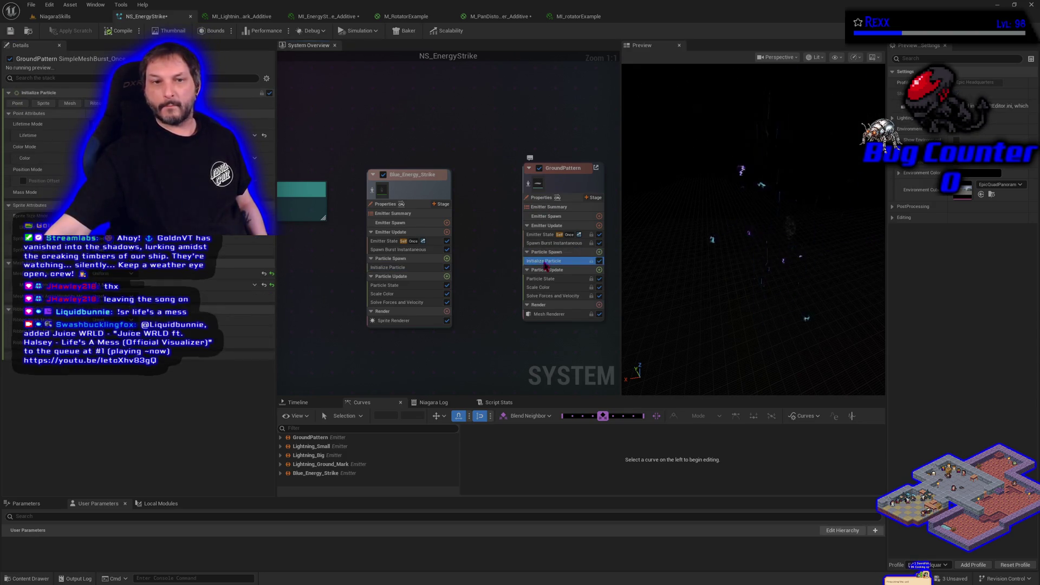
mouse_move(490, 113)
left_mouse_down()
mouse_move(428, 163)
mouse_move(454, 286)
left_mouse_up()
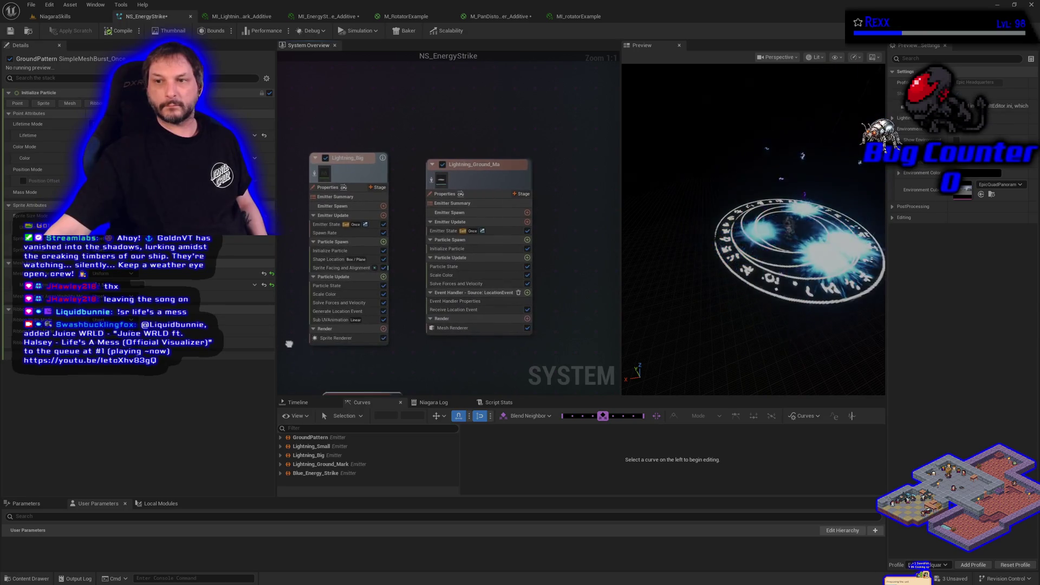
left_click(446, 248)
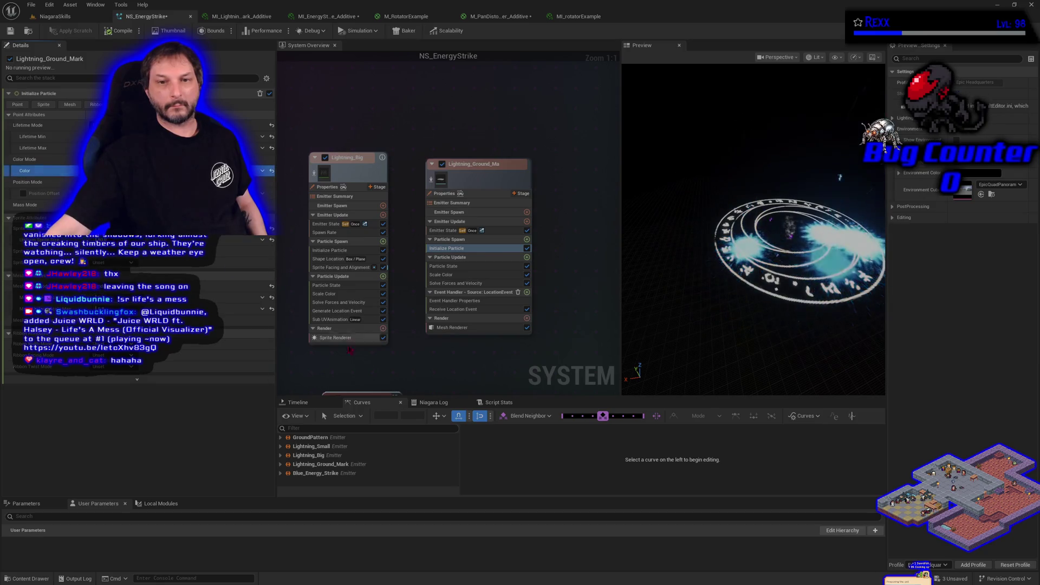
mouse_move(344, 371)
left_mouse_down()
mouse_move(549, 224)
mouse_move(505, 137)
left_mouse_up()
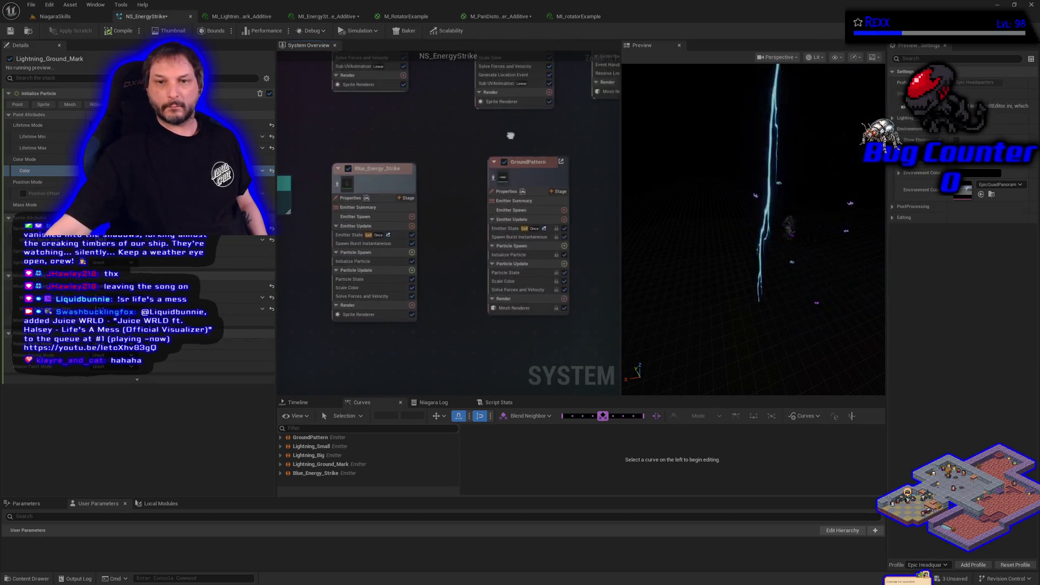
left_click(358, 263)
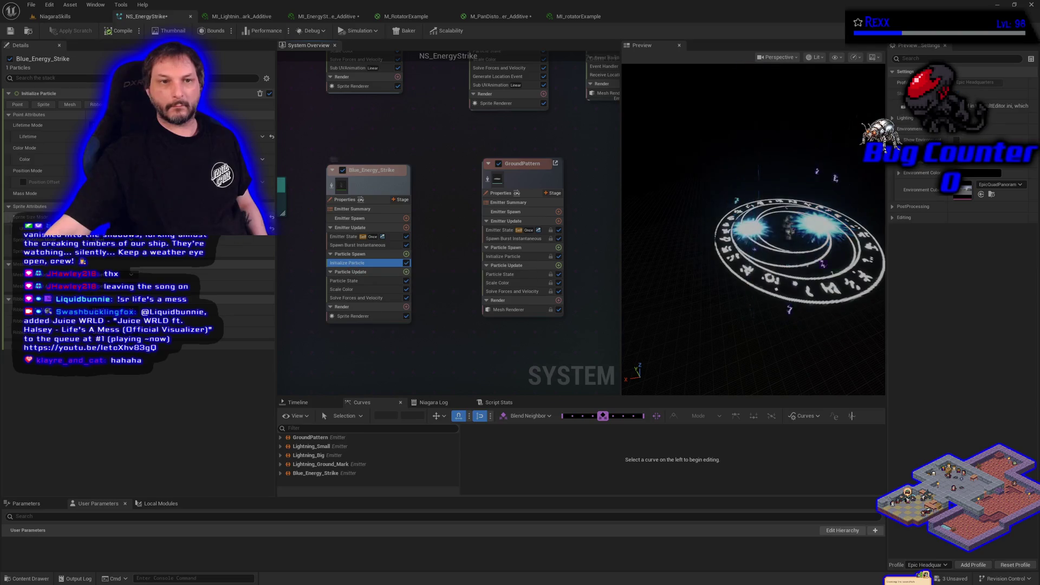
- Select Blue_Energy_Strike's particle Color, save the system, and edit the colour's value
left_click(60, 160)
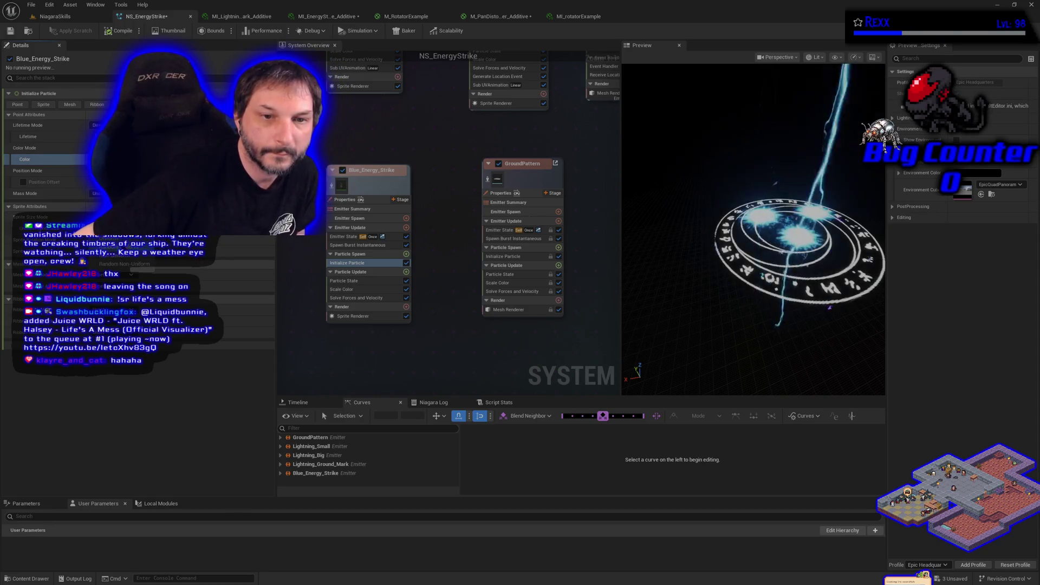
left_click(49, 160)
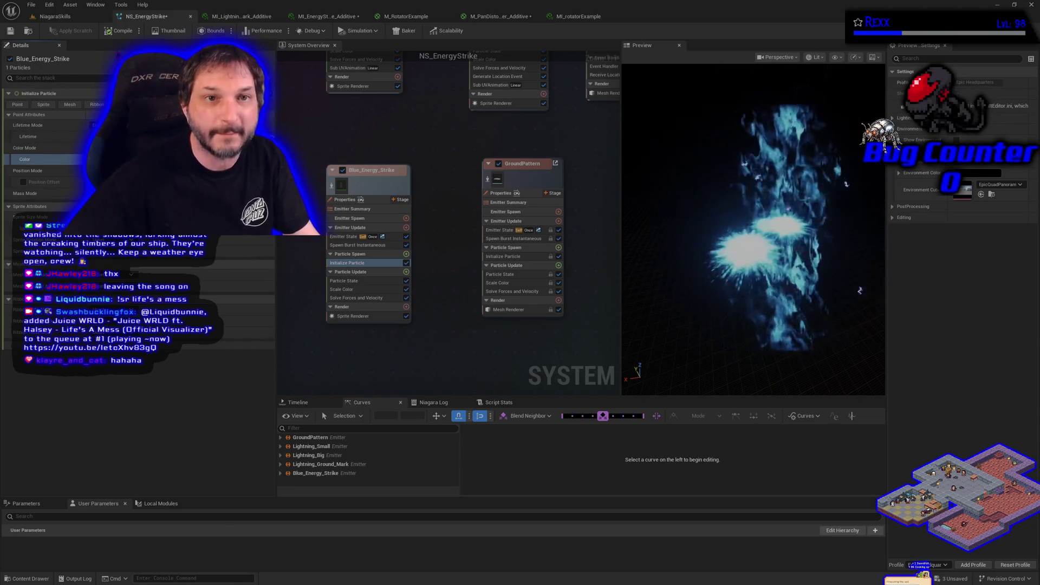
key("ctrl+s")
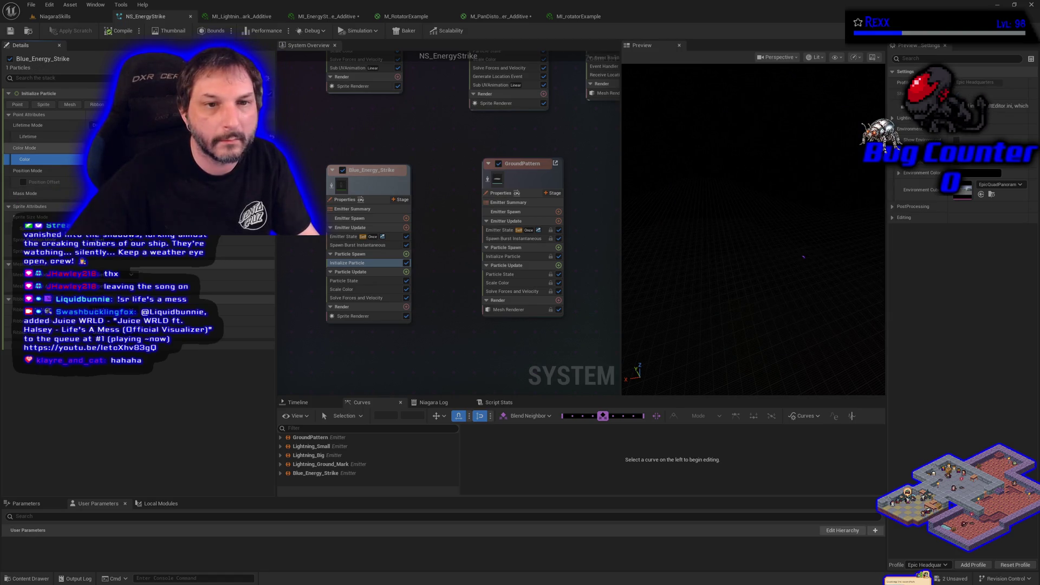
left_click(125, 159)
left_click(305, 294)
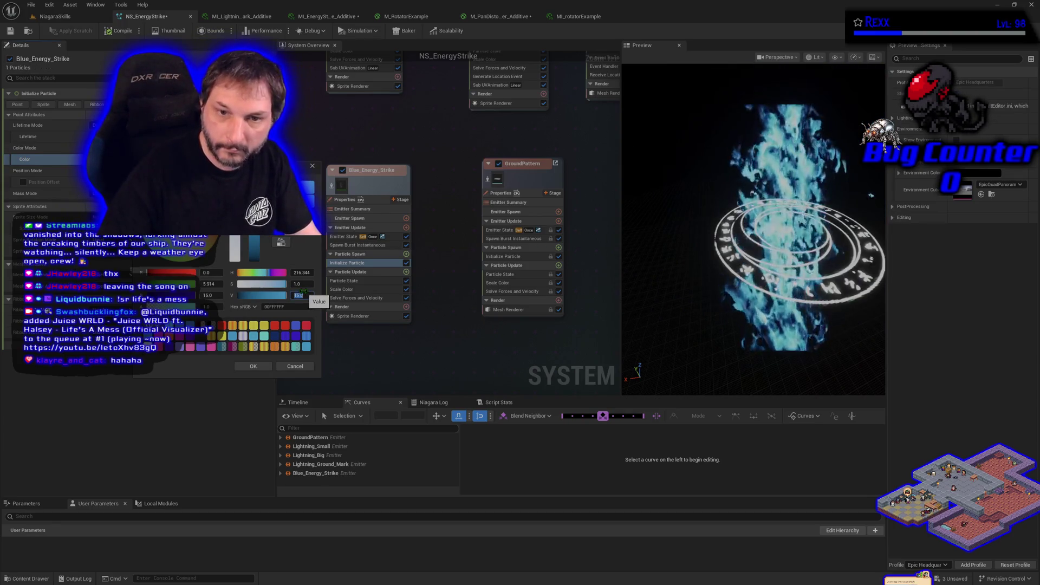
- Confirm the particle colour value at 15 and switch to the NiagaraSkills level
key("Return")
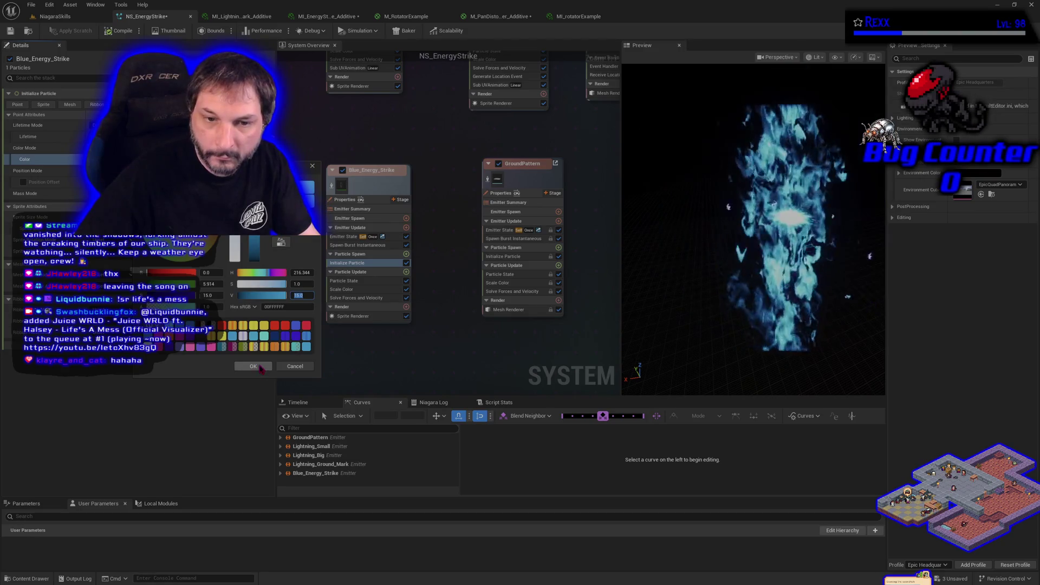
left_click(257, 367)
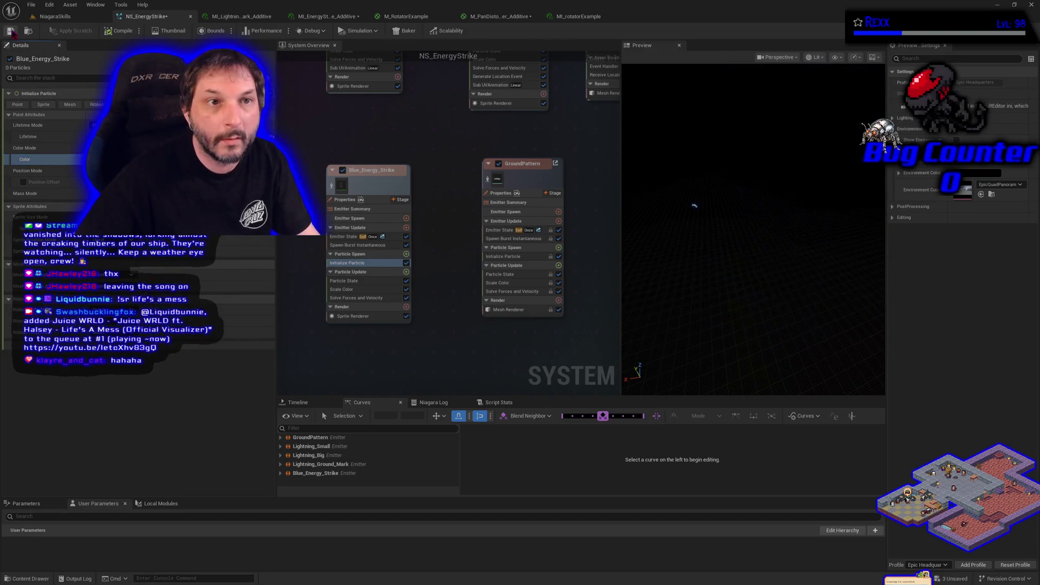
left_click(48, 18)
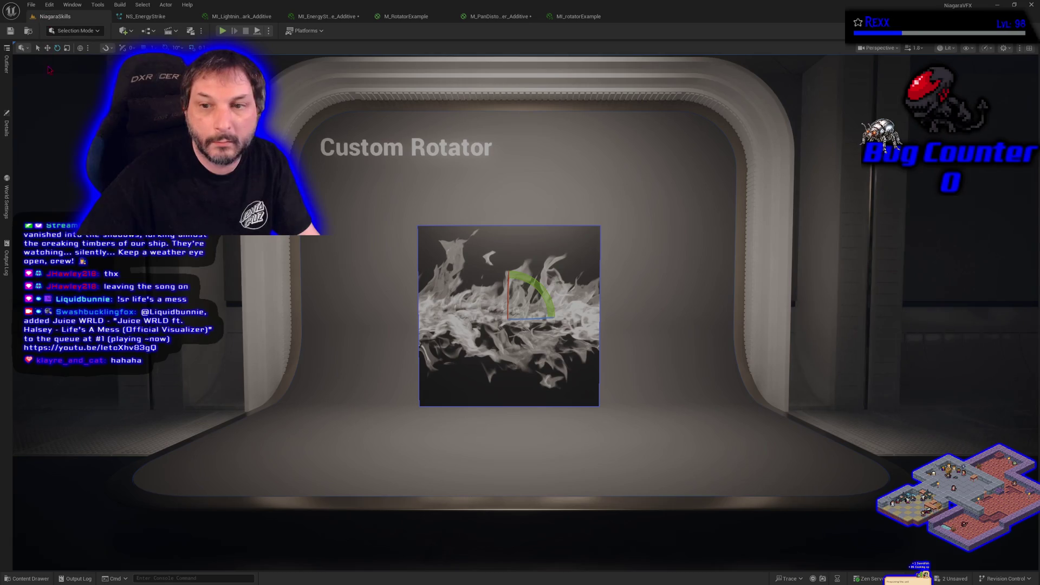
- View the Energy Strike stage with BP_DefaultVFXSpawner6 selected, then return to NS_EnergyStrike
key("a")
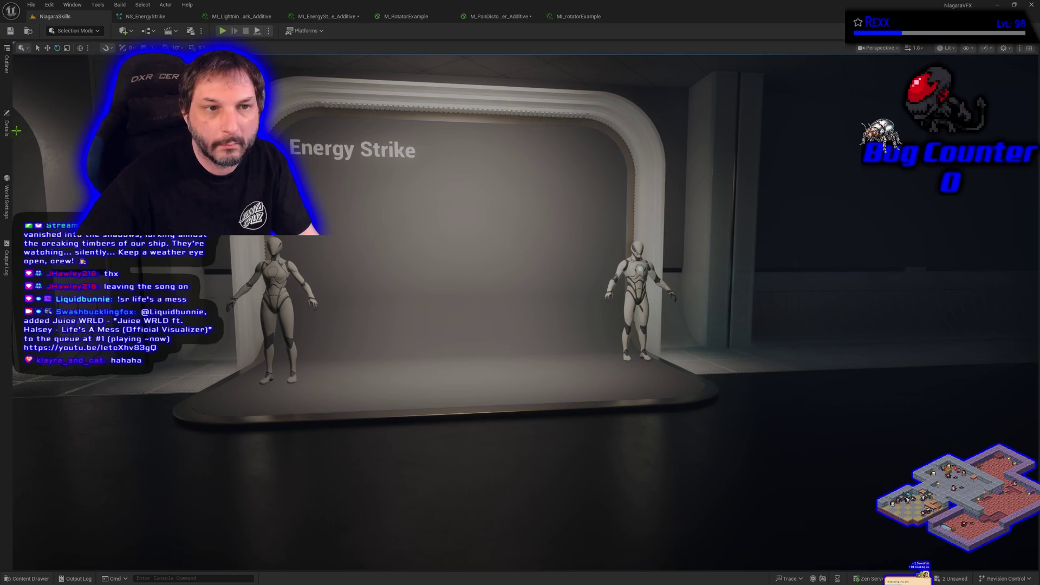
left_click(7, 64)
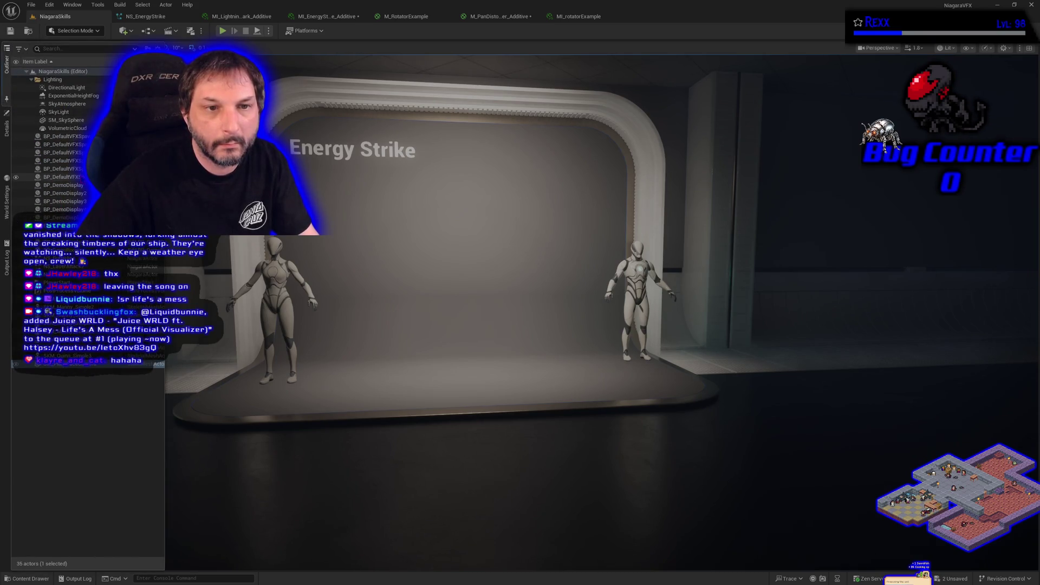
left_click(57, 177)
left_click_drag(417, 397, 418, 396)
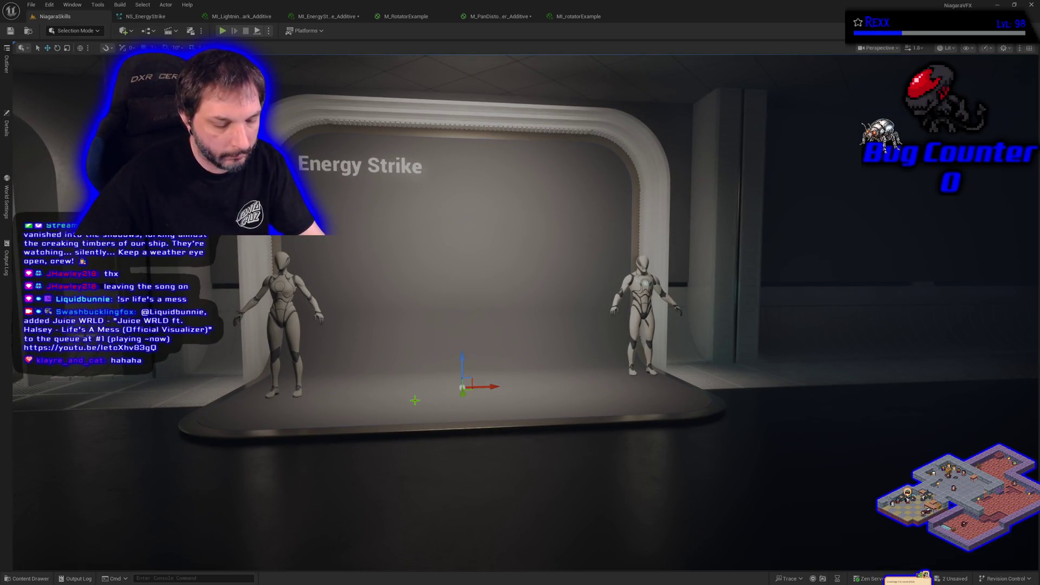
left_click(12, 142)
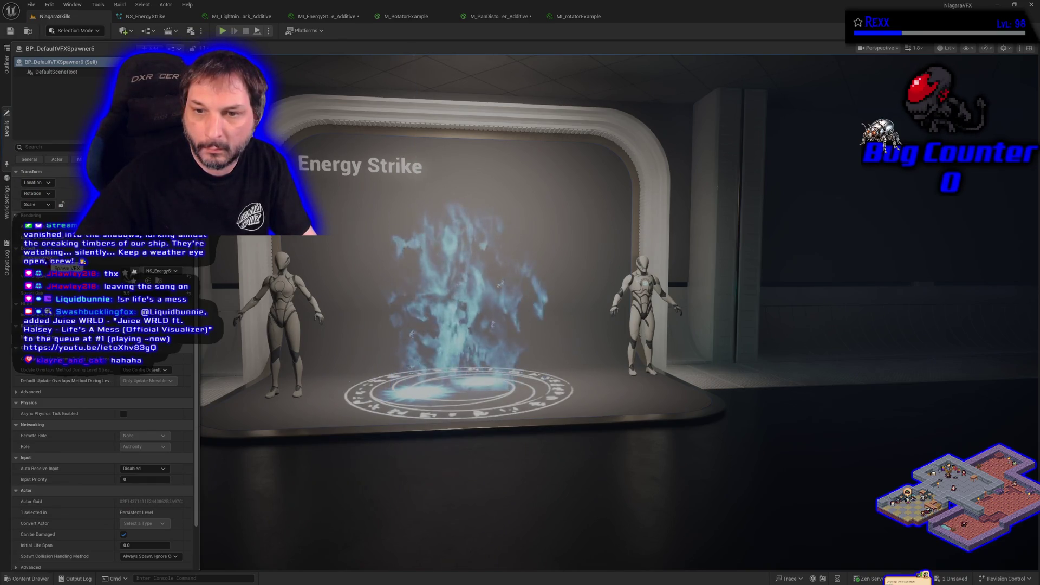
left_click_drag(307, 307, 307, 306)
left_click_drag(549, 415, 467, 362)
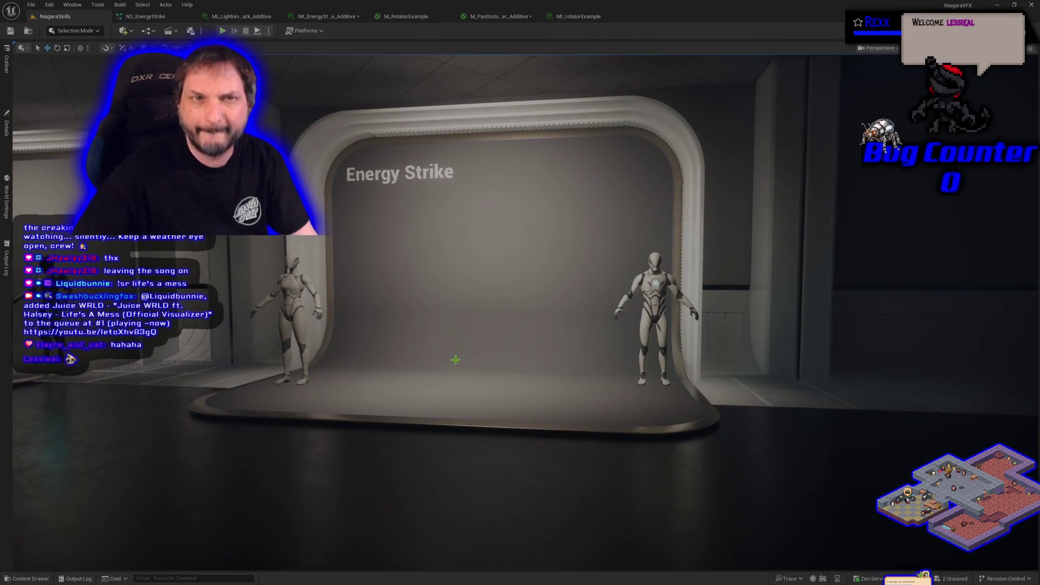
left_click(161, 24)
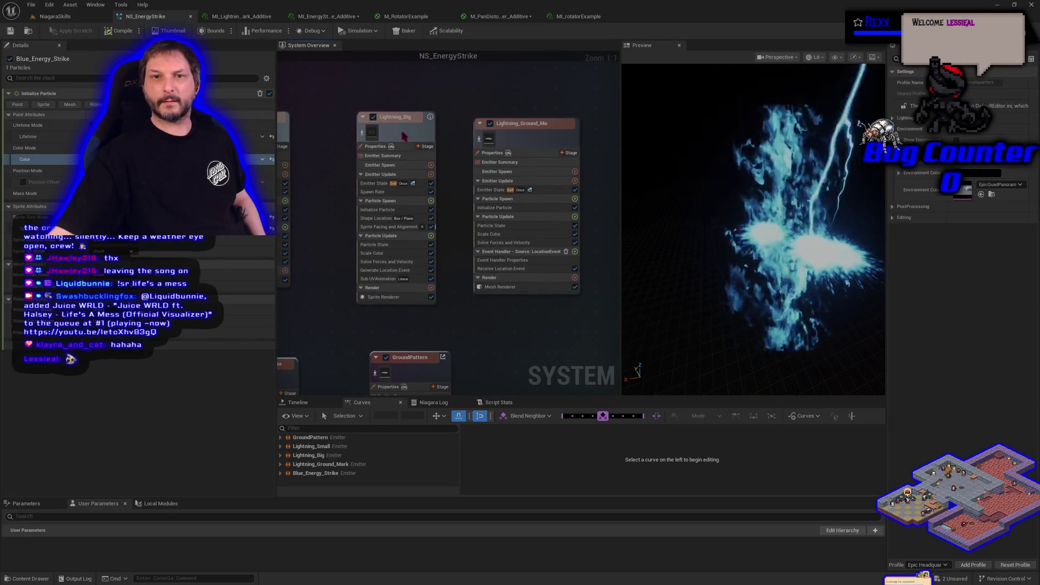
- Open Lightning_Big's Sprite Facing and Alignment settings, then go back to the NiagaraSkills level
left_click(404, 132)
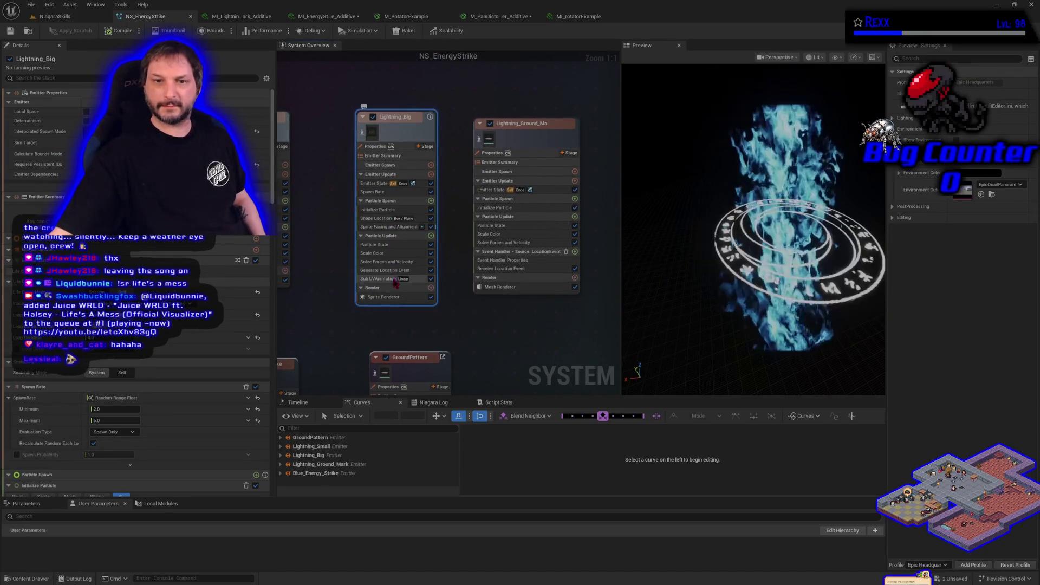
left_click(401, 227)
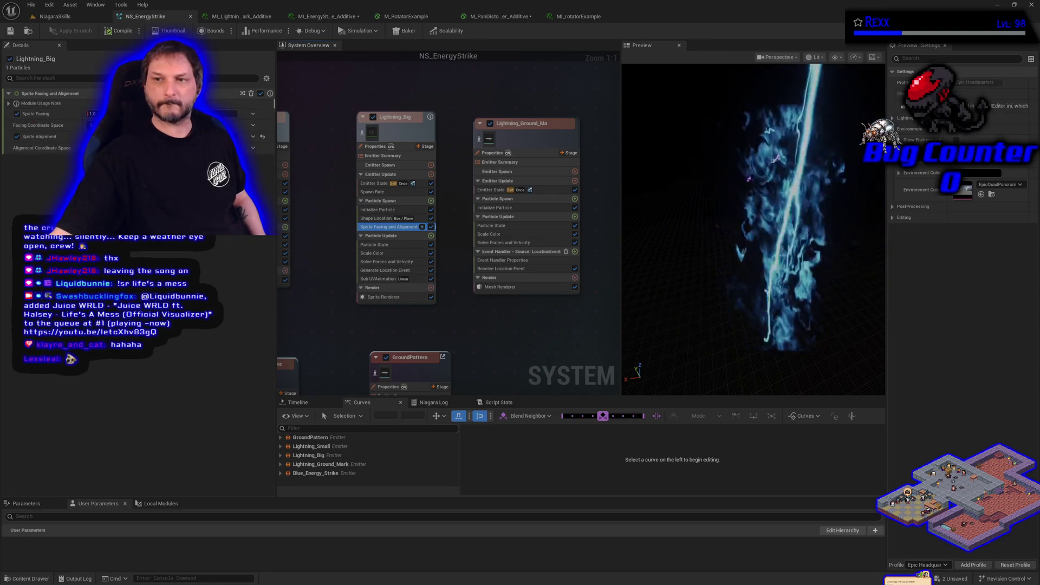
left_click(66, 18)
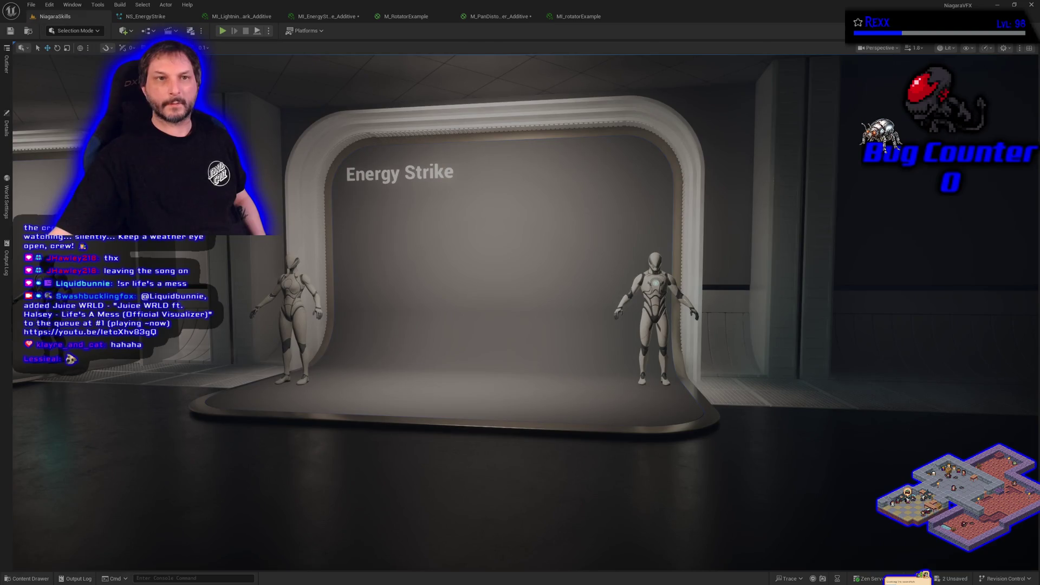
- Play the energy strike from the spawner's Details and frame the Energy Strike stage to watch it
left_click(13, 133)
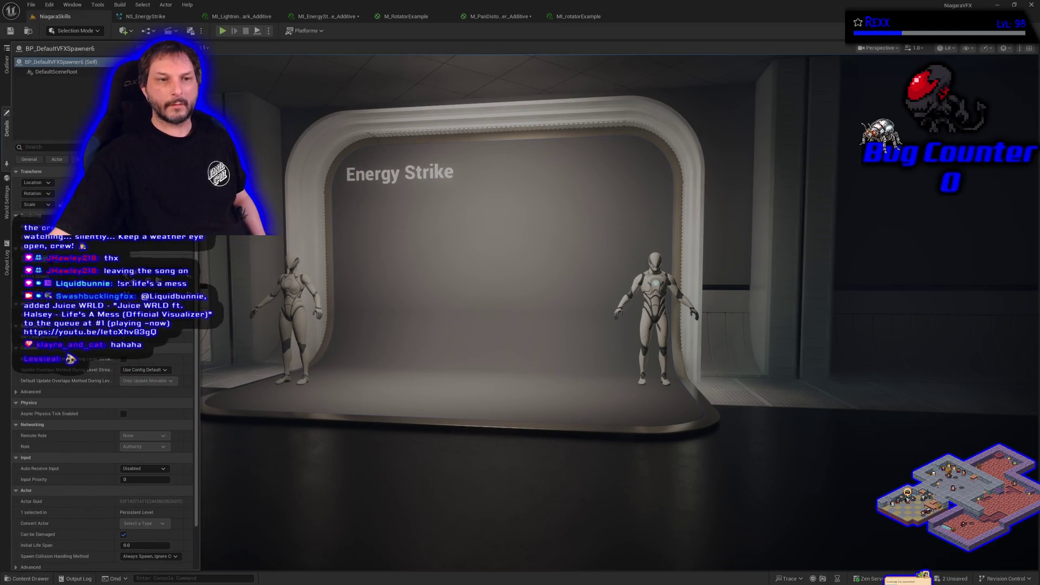
left_click(445, 426)
left_click_drag(446, 426, 379, 488)
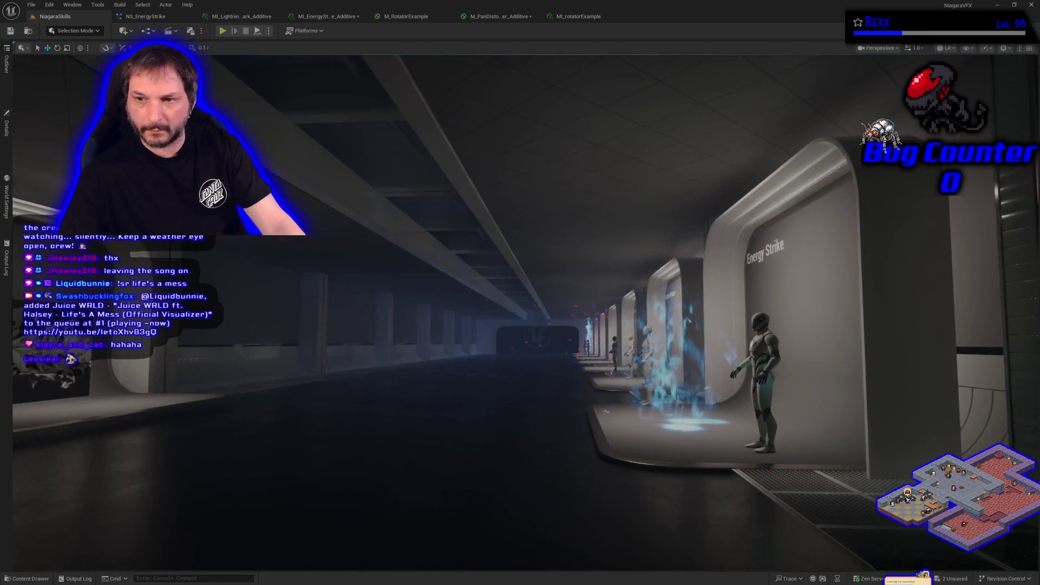
key("f")
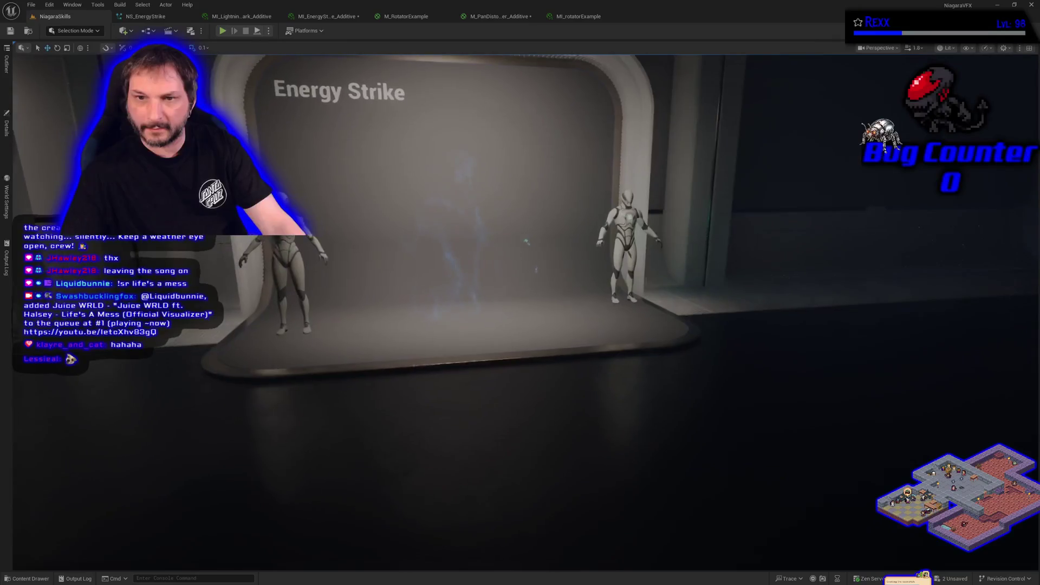
left_click_drag(237, 277, 238, 277)
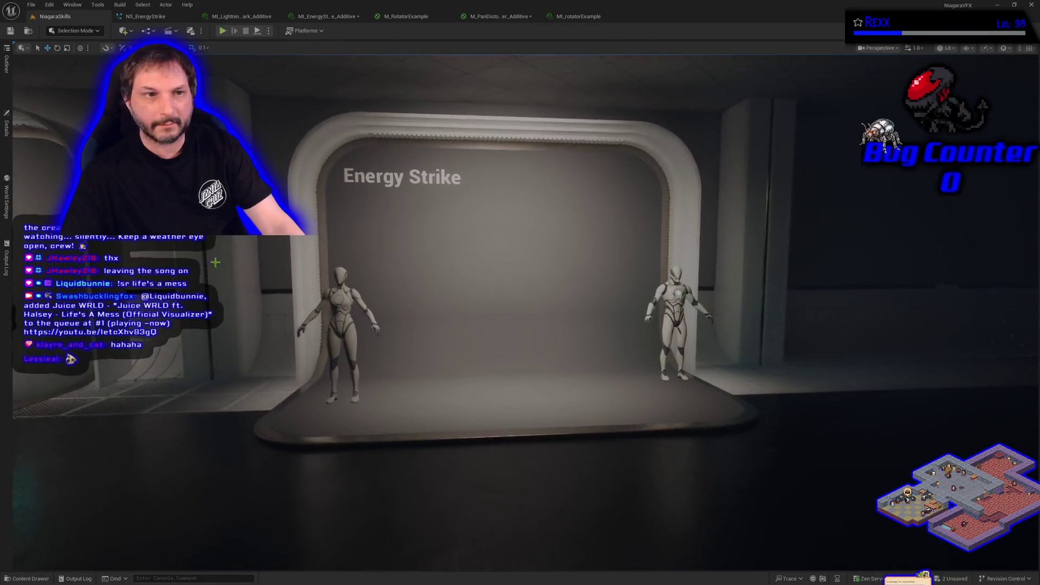
left_click(7, 126)
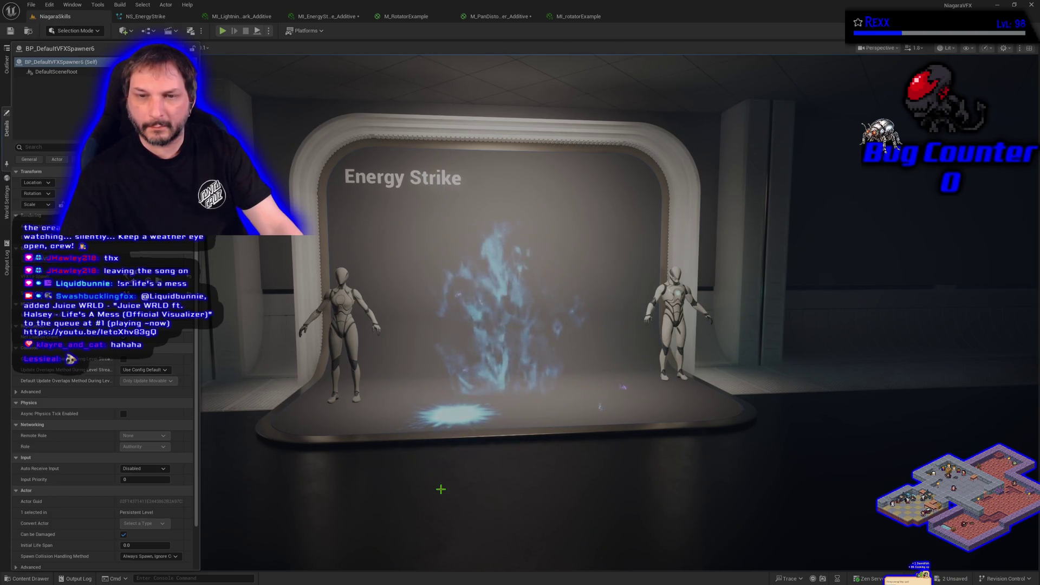
left_click(145, 16)
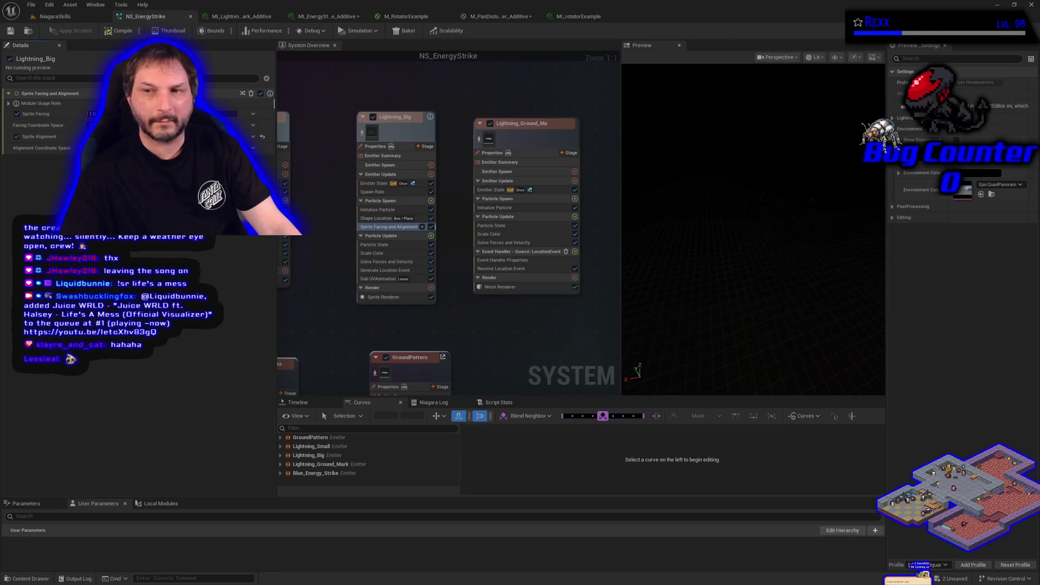
- Set Lightning_Big's Sprite Facing to 0 and save NS_EnergyStrike
type("0")
key("Return")
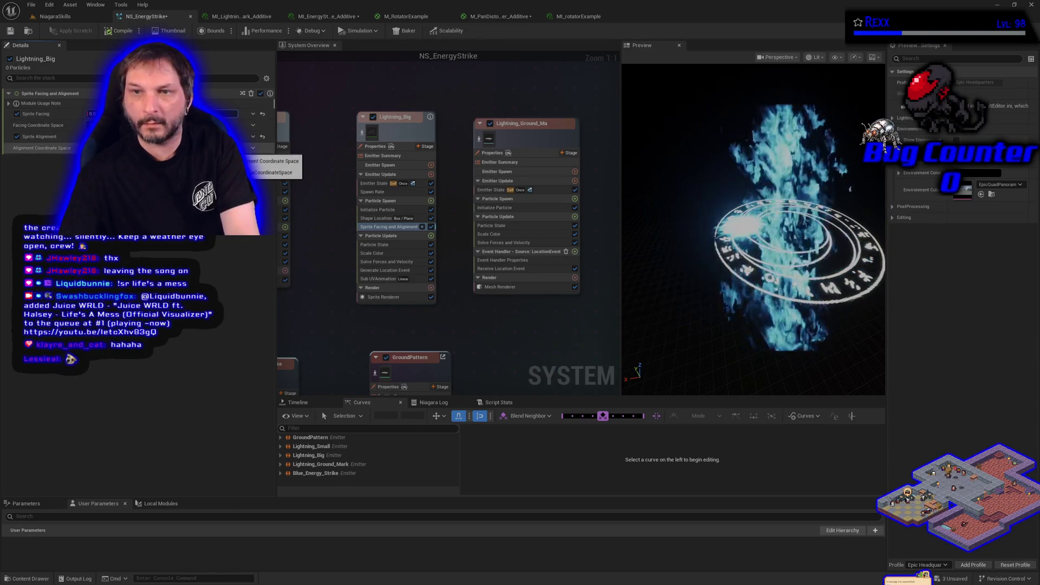
left_click(11, 31)
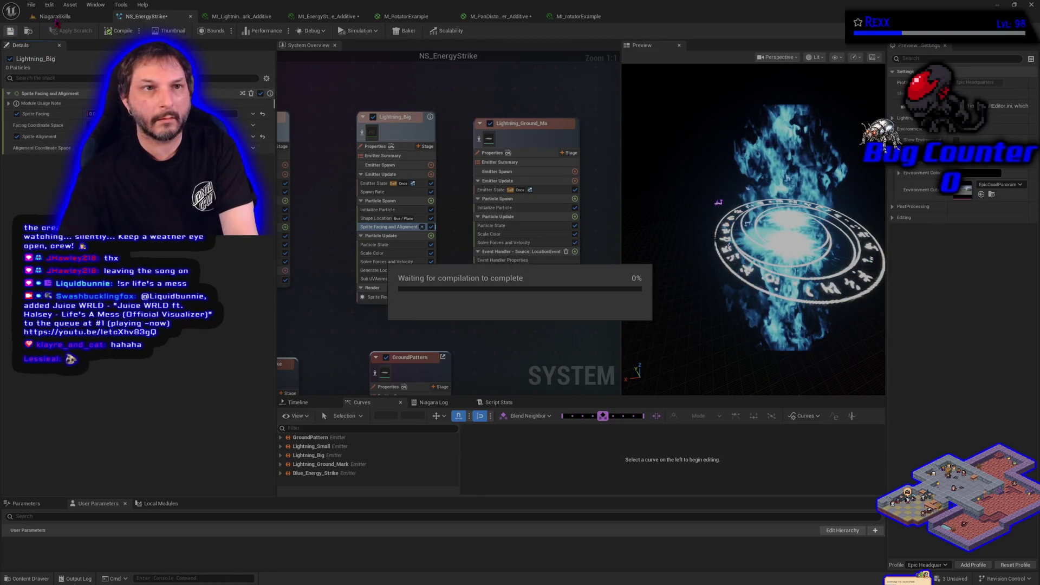
left_click(57, 20)
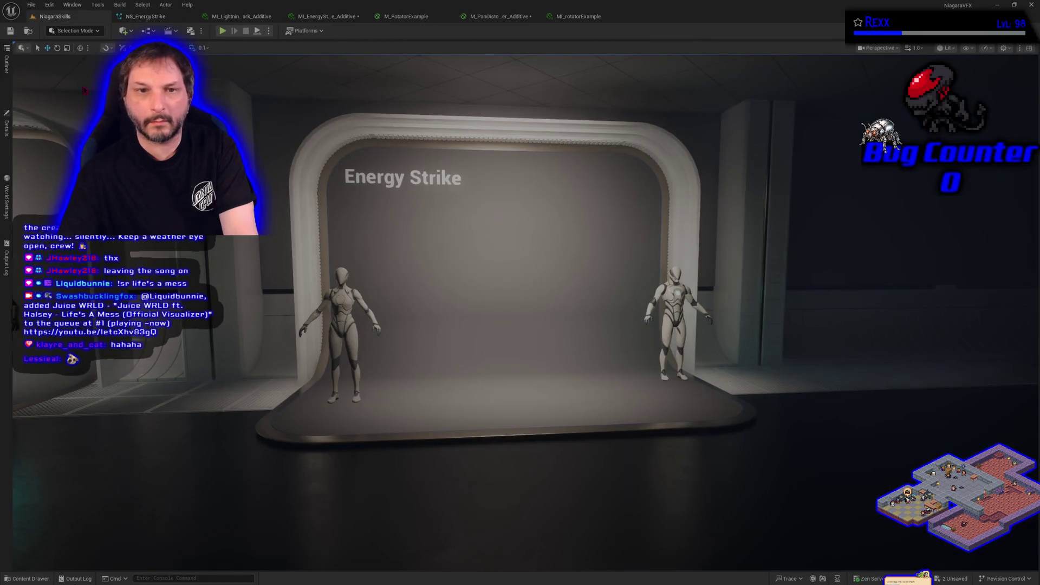
- Replay the energy strike with its glowing rune circle and view it from a new angle
left_click(7, 124)
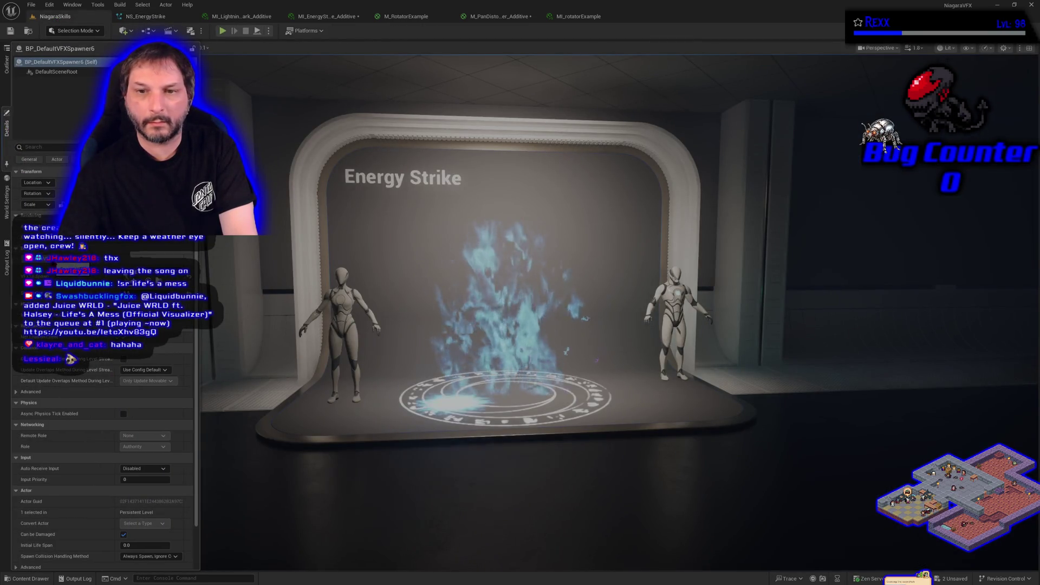
mouse_move(504, 383)
left_mouse_down()
mouse_move(569, 362)
mouse_move(553, 364)
left_mouse_up()
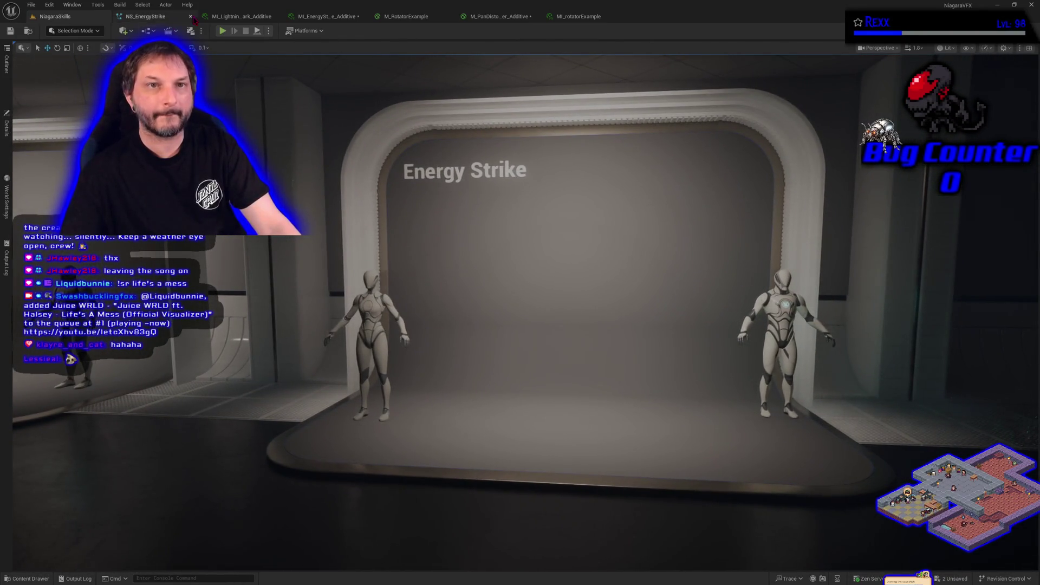
left_click(155, 18)
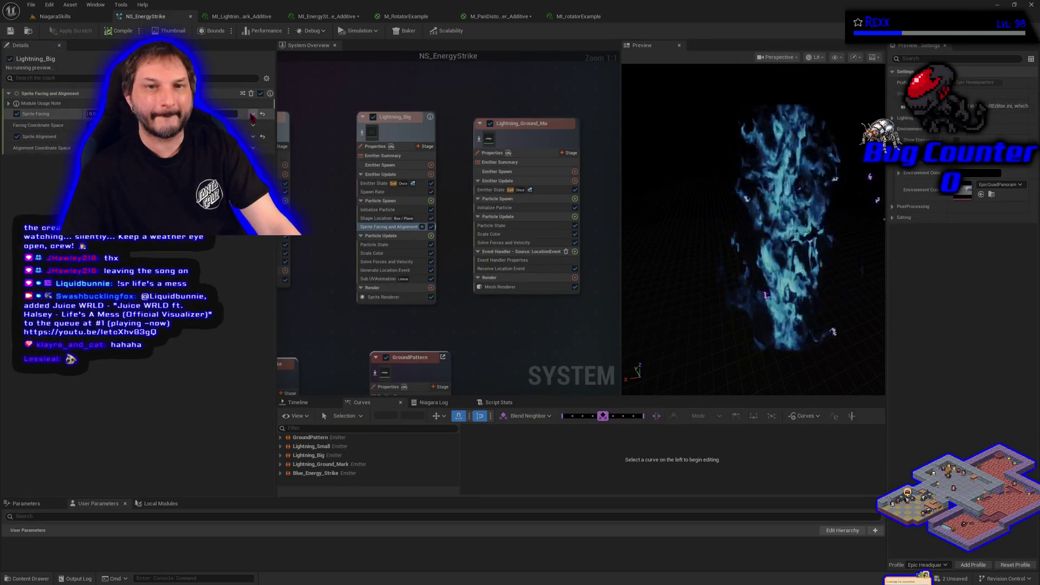
- Check the Sprite Facing dynamic-input list, then open the SpriteFacingAndAlignment module script graph
left_click(253, 115)
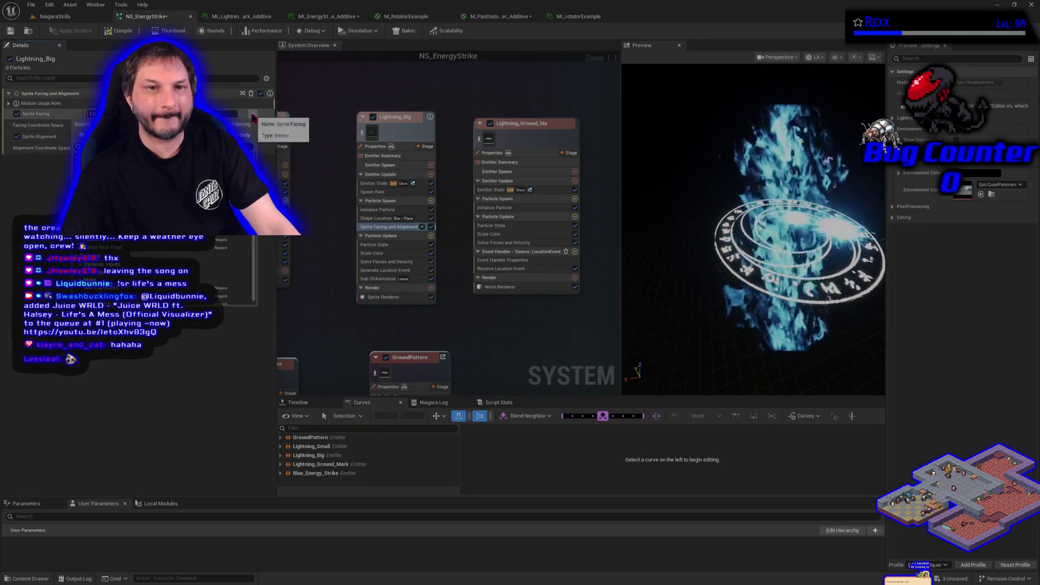
left_click(143, 395)
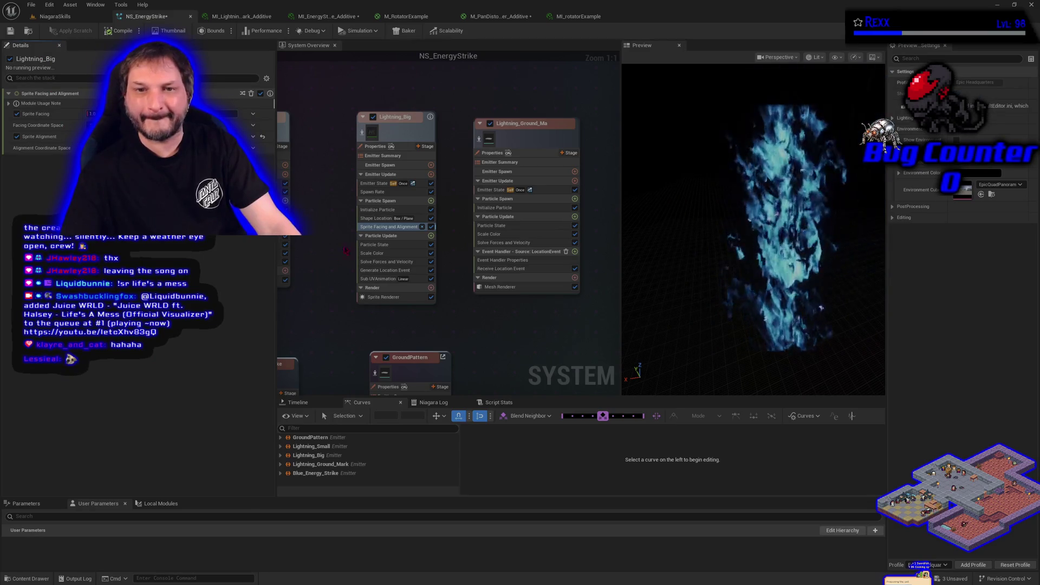
mouse_move(423, 228)
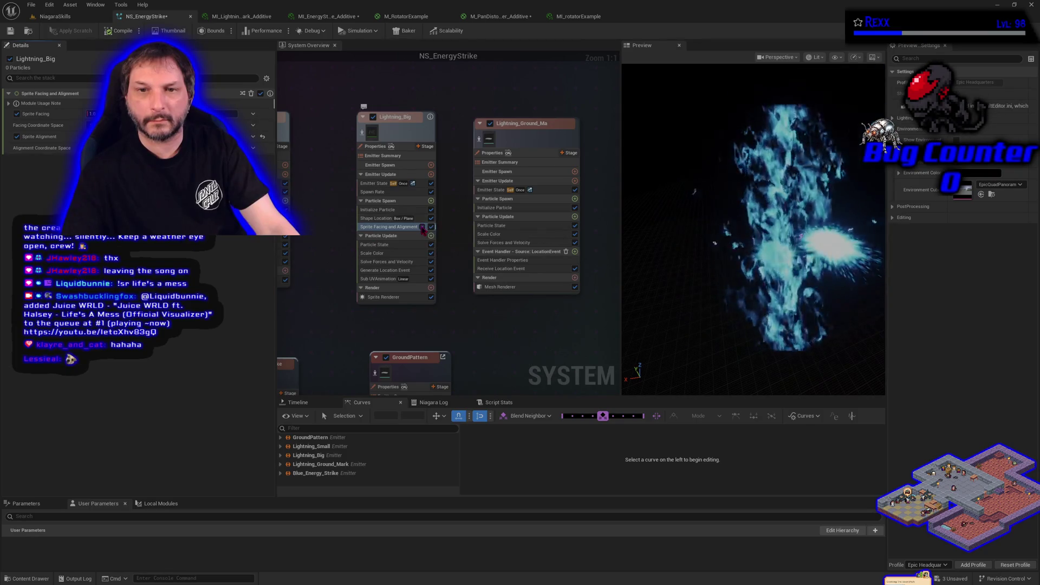
double_click(423, 228)
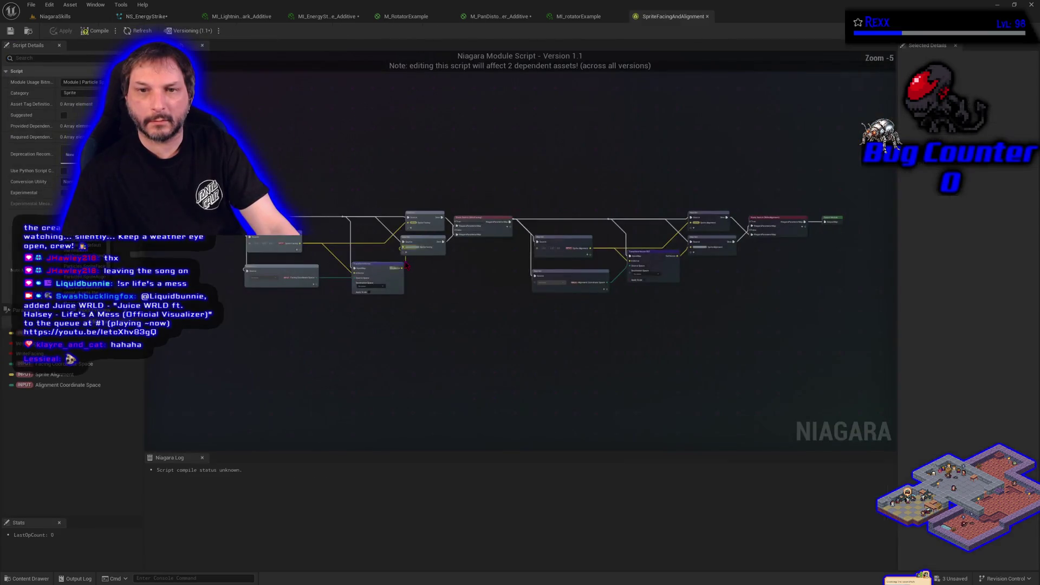
- Bring the sprite facing nodes into view and compile the SpriteFacingAndAlignment module script
scroll(411, 310, "up", 3)
mouse_move(504, 316)
left_mouse_down()
mouse_move(542, 347)
mouse_move(674, 393)
left_mouse_up()
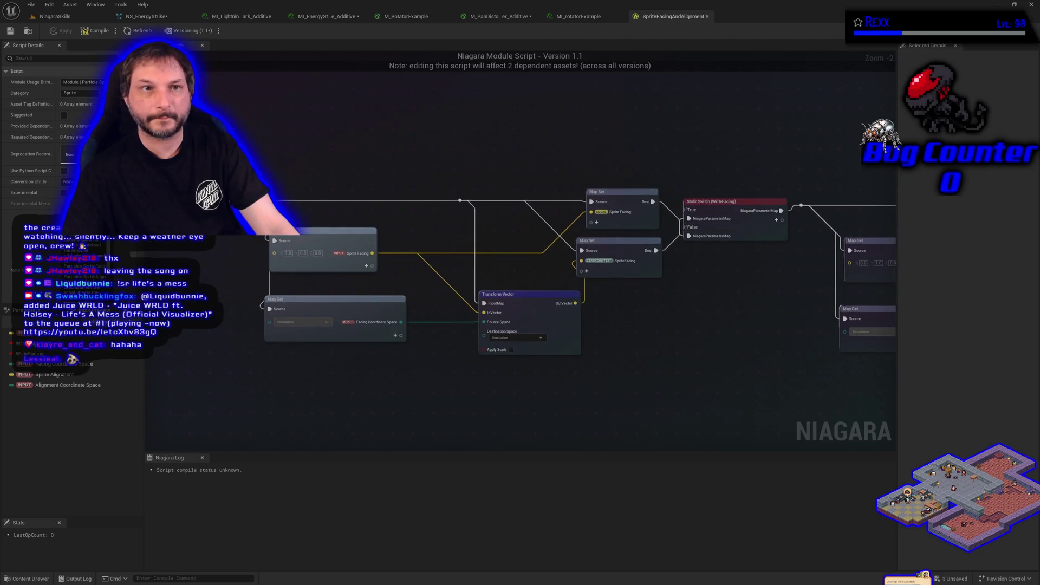
left_click(99, 31)
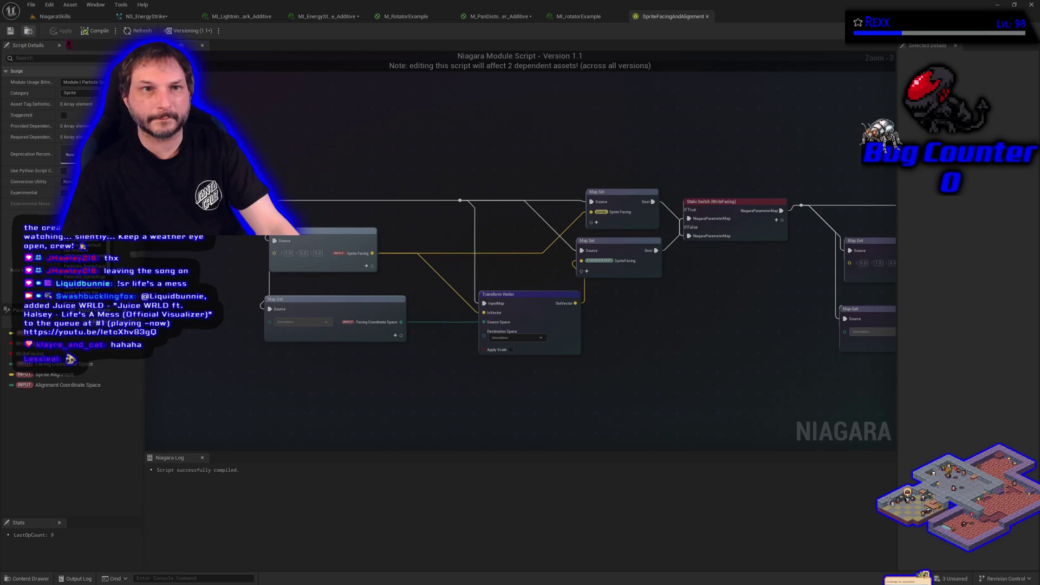
left_click(153, 20)
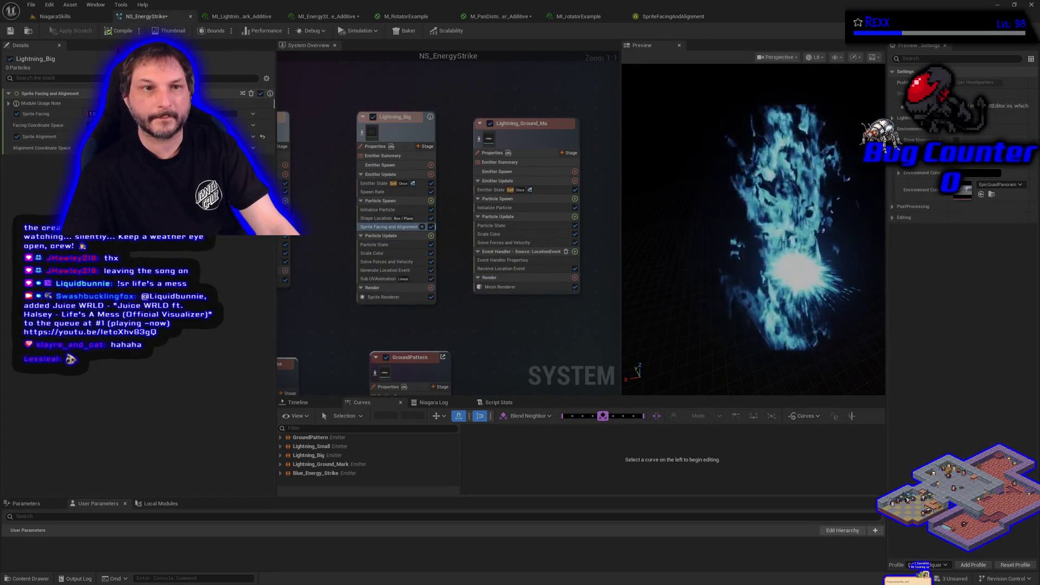
- Recompile and save NS_EnergyStrike
left_click(111, 31)
left_click(11, 31)
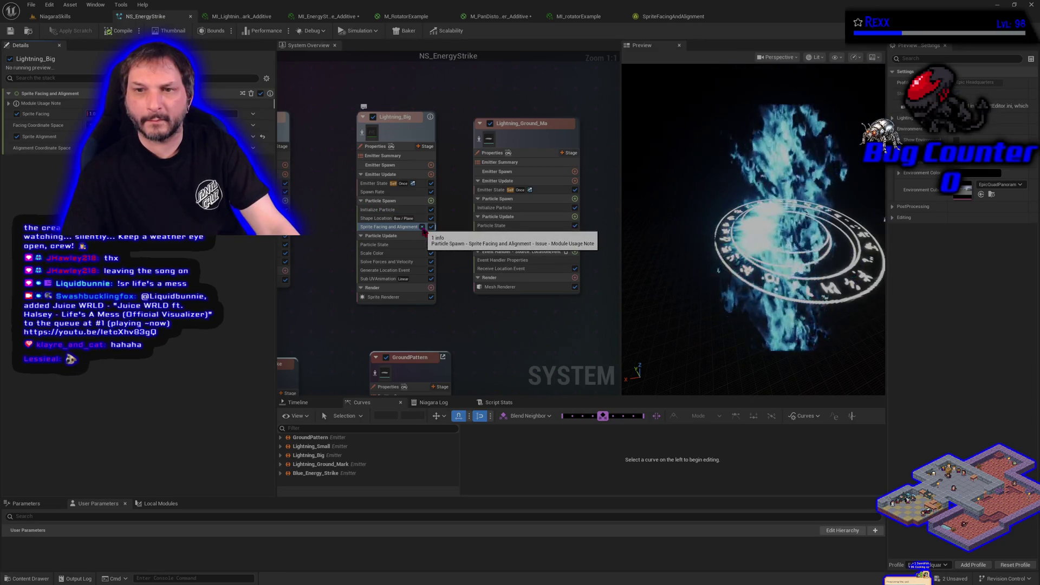
- Reopen the module script graph and inspect the Sprite Alignment and Sprite Facing input nodes
double_click(423, 230)
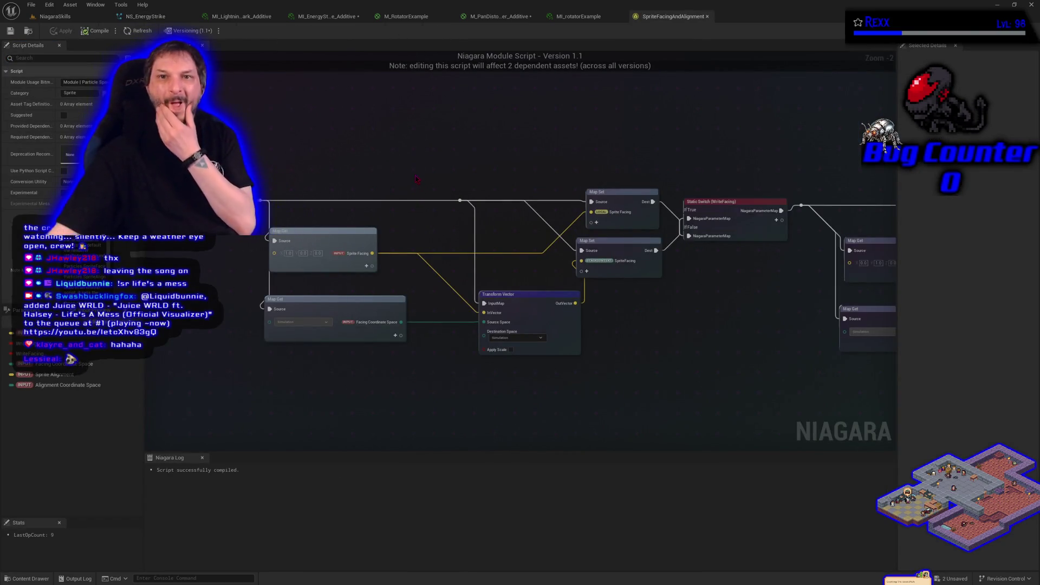
left_click_drag(531, 154, 111, 139)
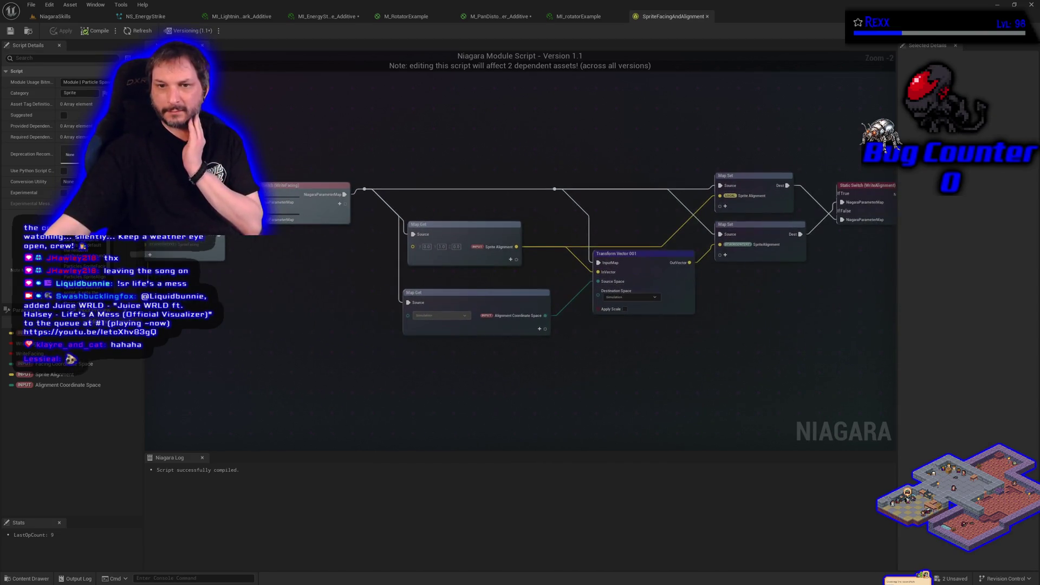
mouse_move(651, 217)
left_mouse_down()
mouse_move(390, 206)
mouse_move(598, 271)
left_mouse_up()
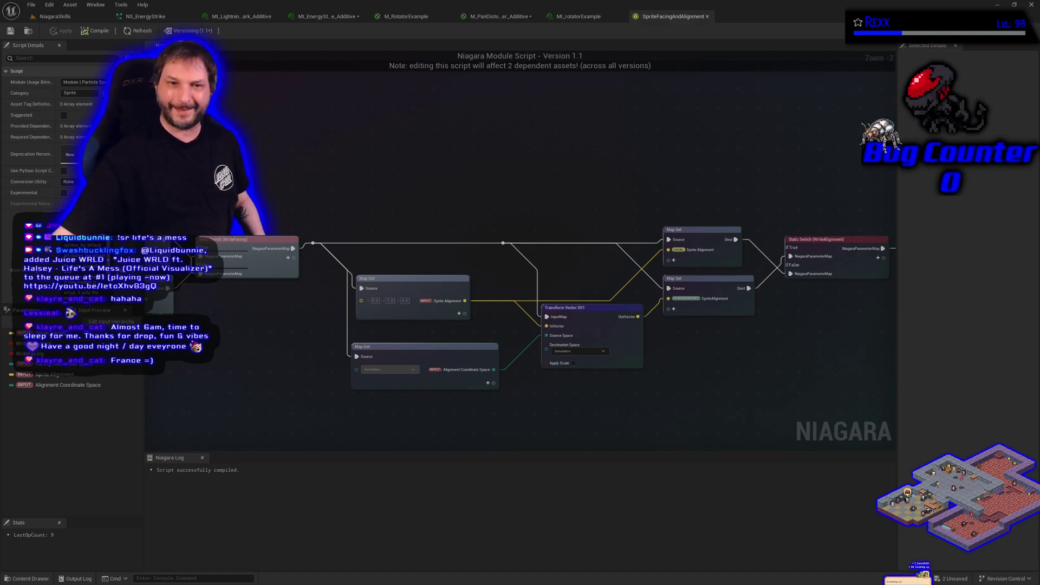
mouse_move(253, 370)
left_mouse_down()
mouse_move(298, 382)
mouse_move(811, 298)
mouse_move(521, 310)
left_mouse_up()
left_click(237, 249)
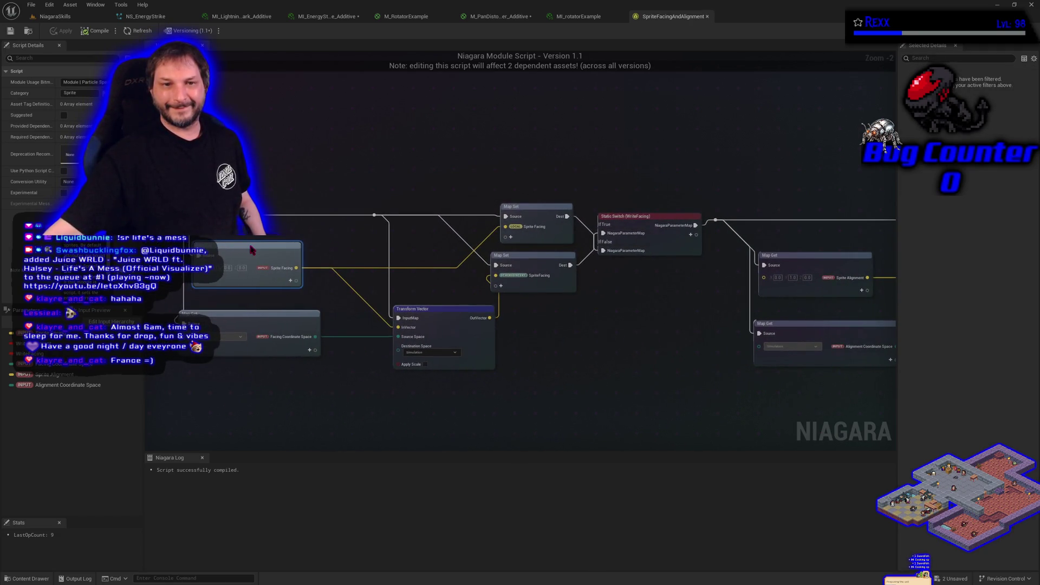
left_click_drag(607, 428, 598, 407)
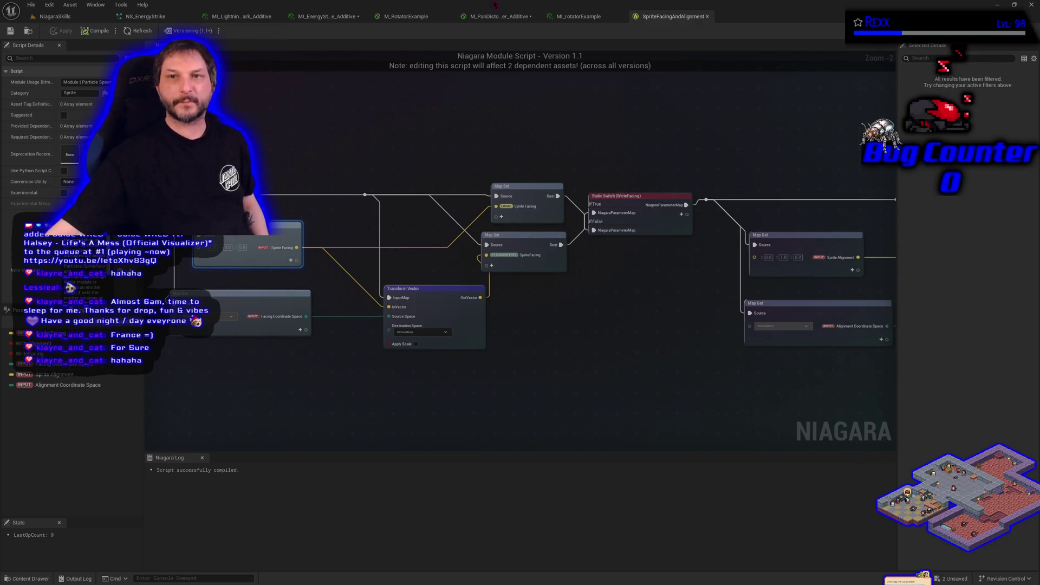
left_click(161, 17)
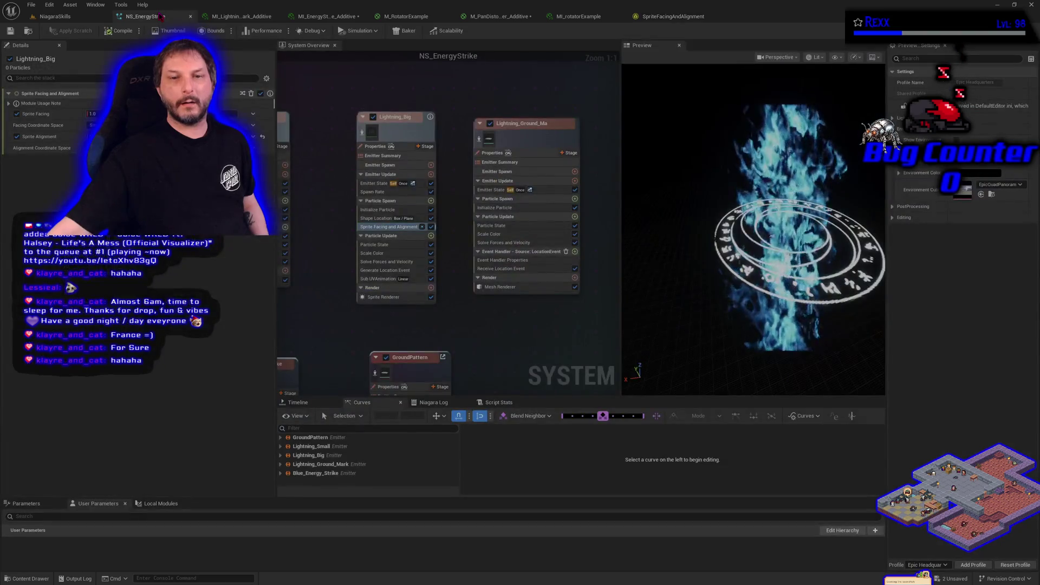
- Recompile NS_EnergyStrike and check Lightning_Big's emitter options without changing anything
left_click(432, 227)
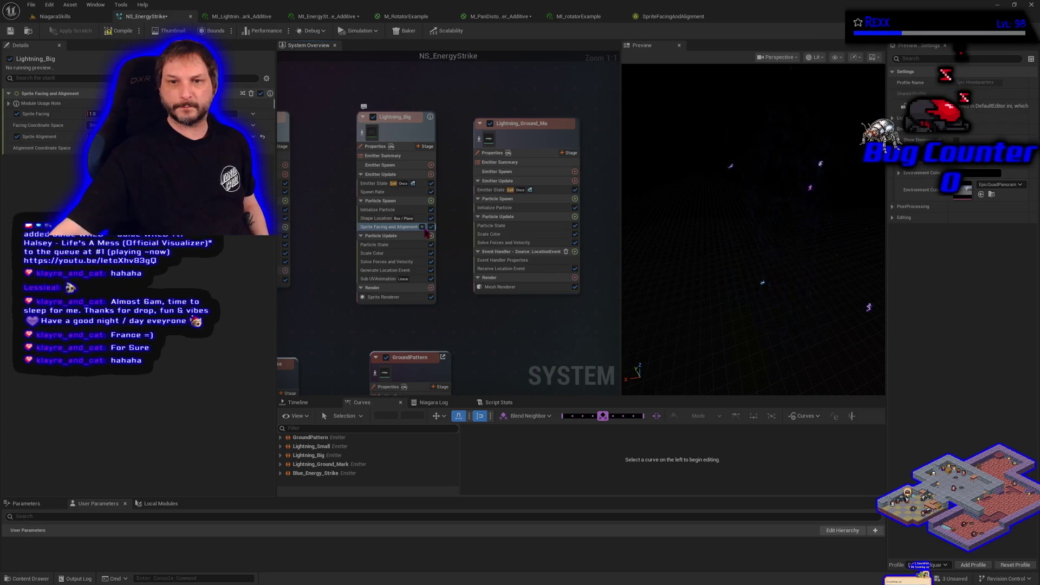
mouse_move(425, 231)
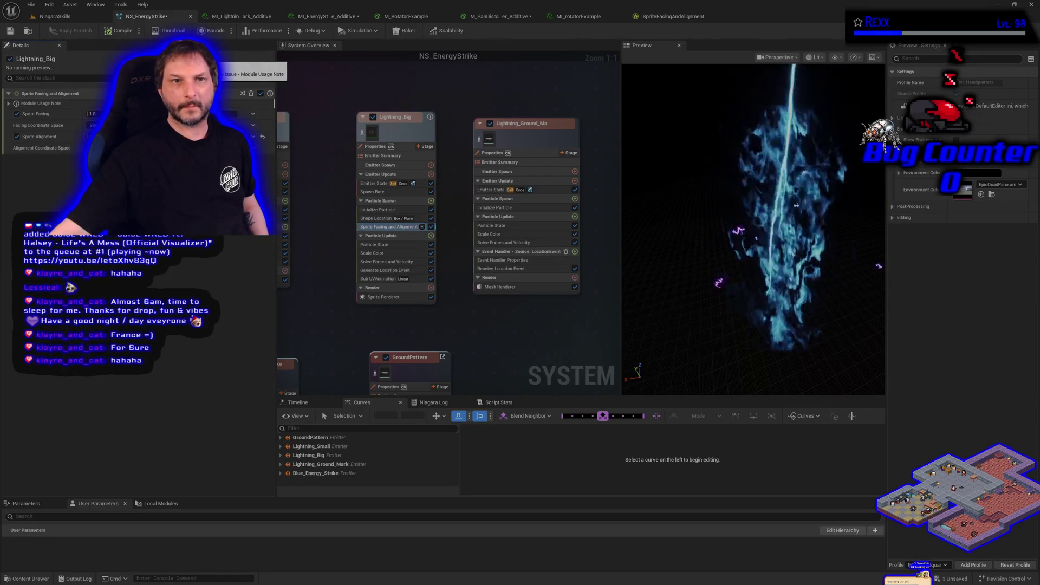
right_click(58, 59)
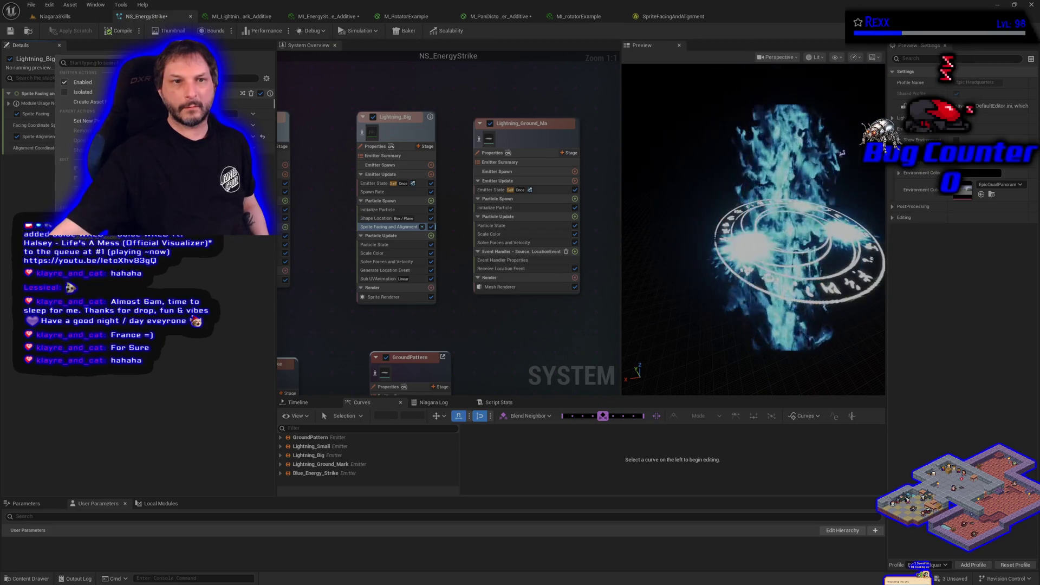
key("Escape")
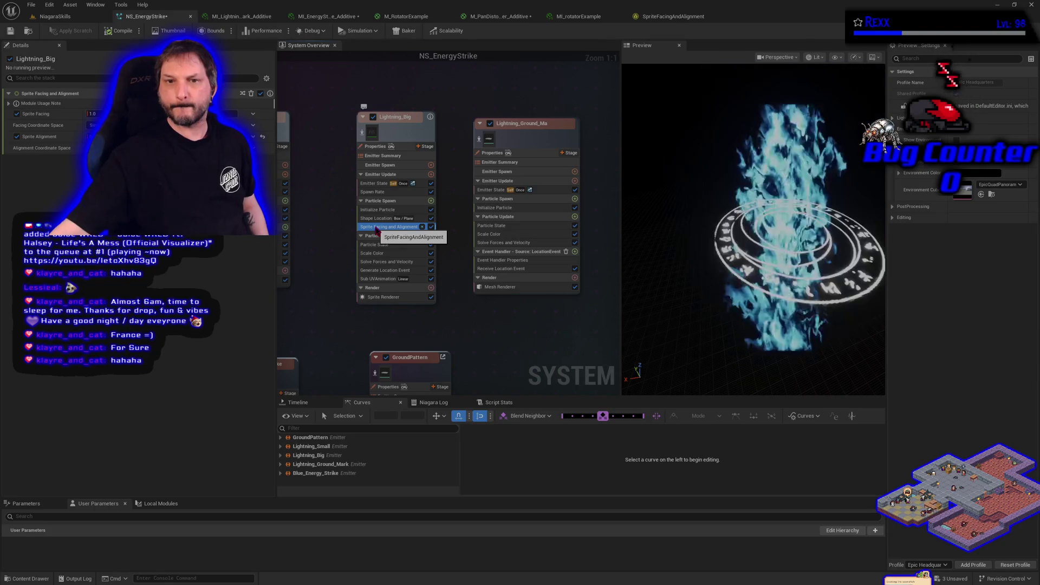
left_click(671, 17)
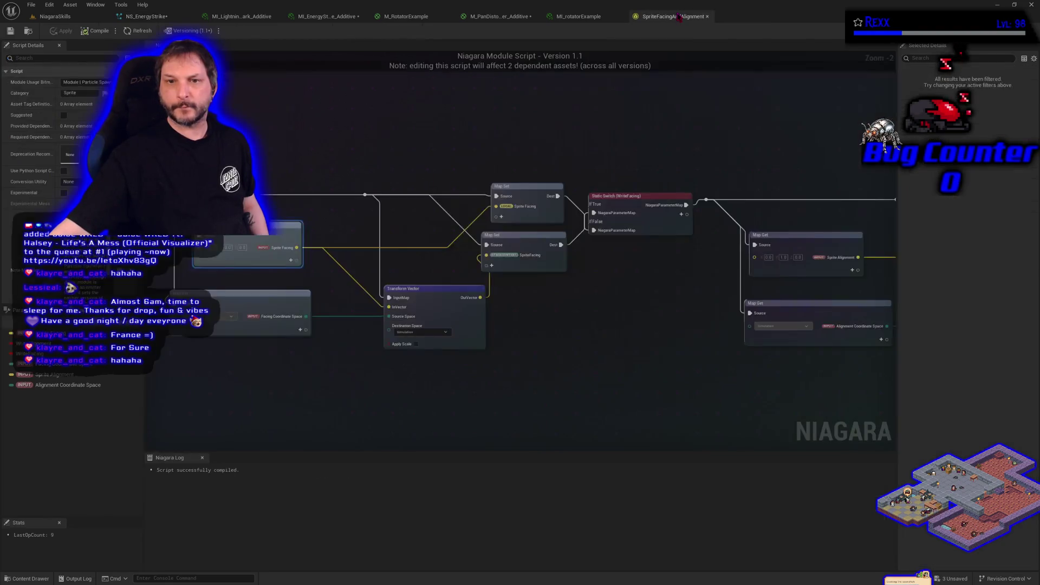
- Refresh the SpriteFacingAndAlignment module script, accepting the exposed-version warning
scroll(594, 152, "down", 3)
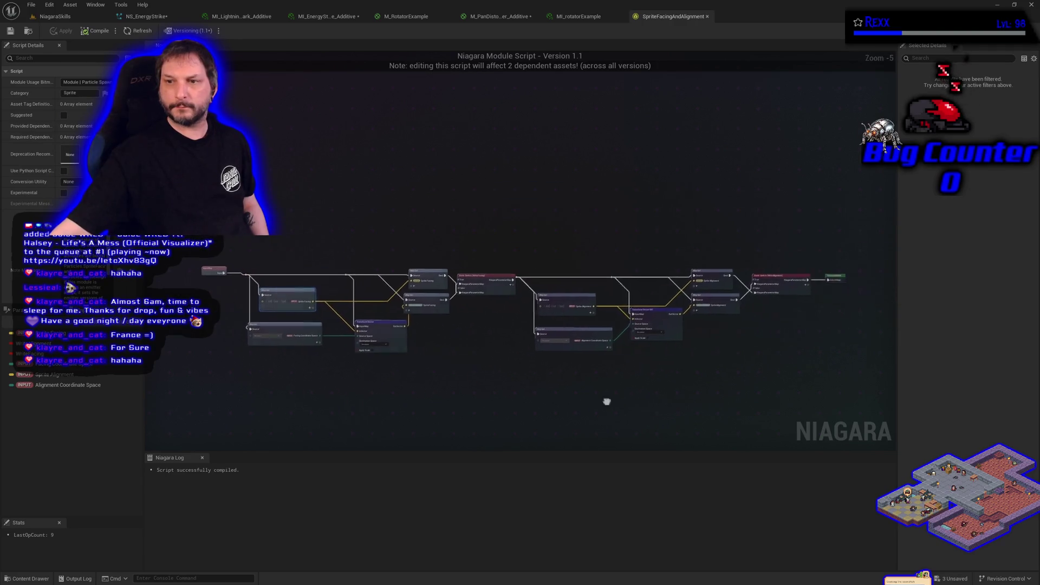
scroll(643, 367, "up", 3)
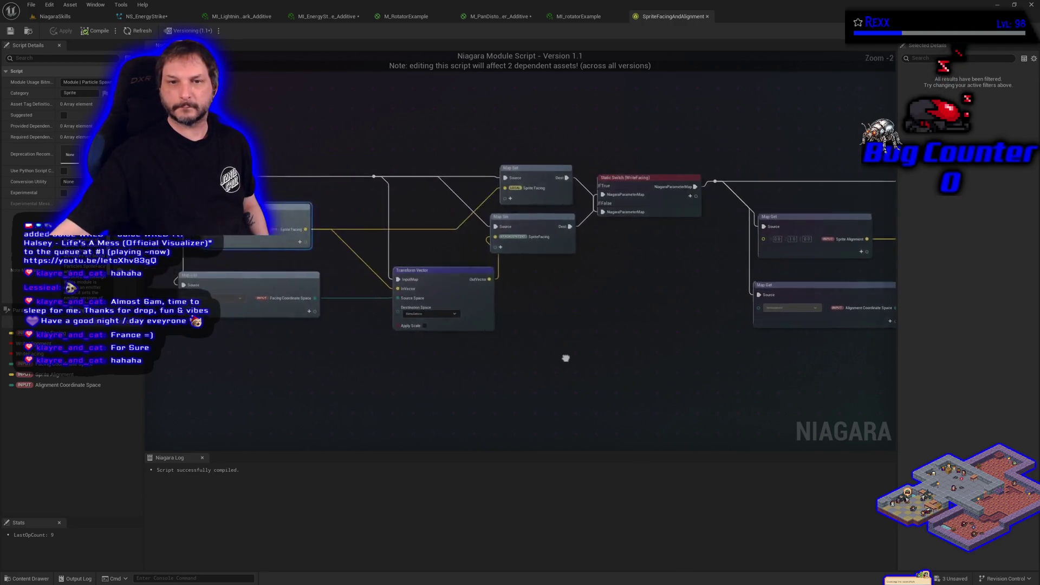
left_click_drag(644, 368, 595, 379)
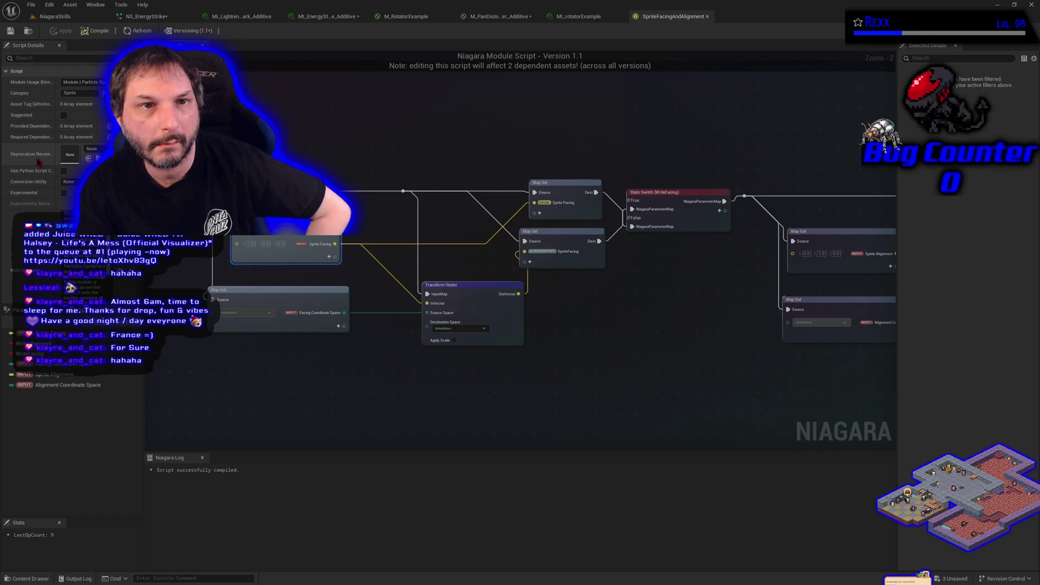
left_click(142, 31)
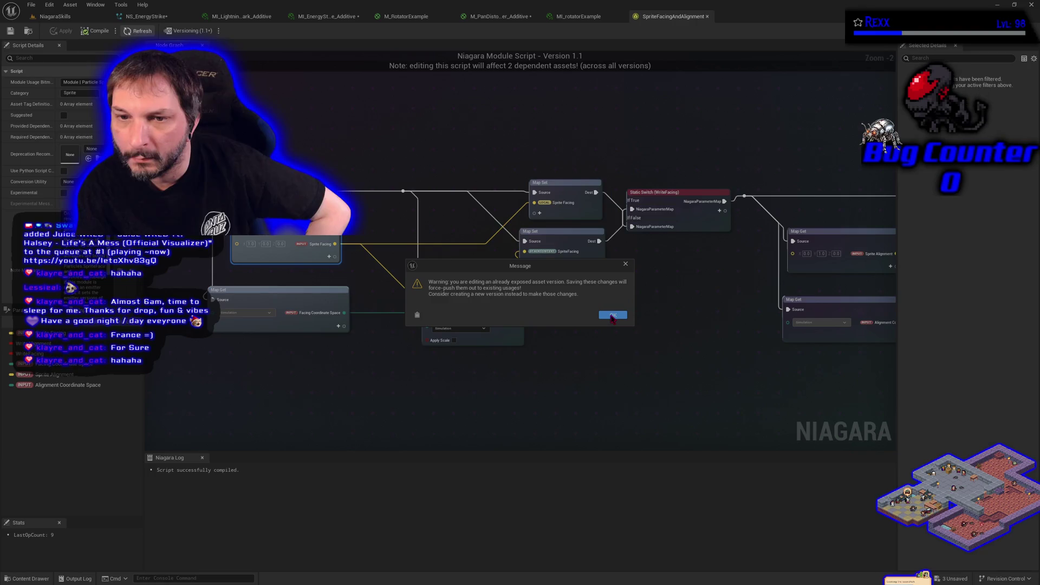
left_click(612, 316)
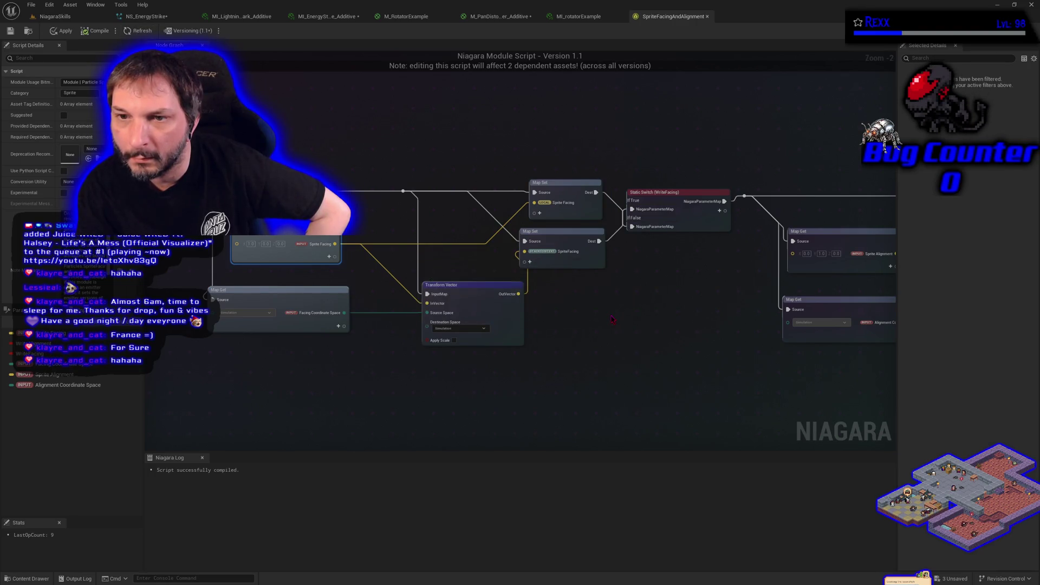
left_click(142, 16)
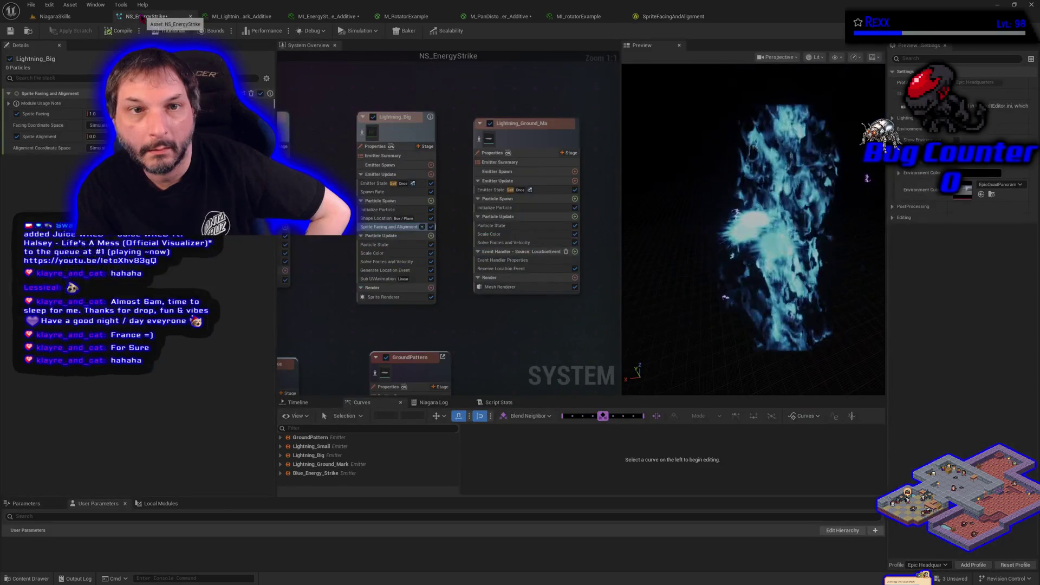
- Recompile NS_EnergyStrike, dismissing the module usage note between the two compiles
left_click(112, 30)
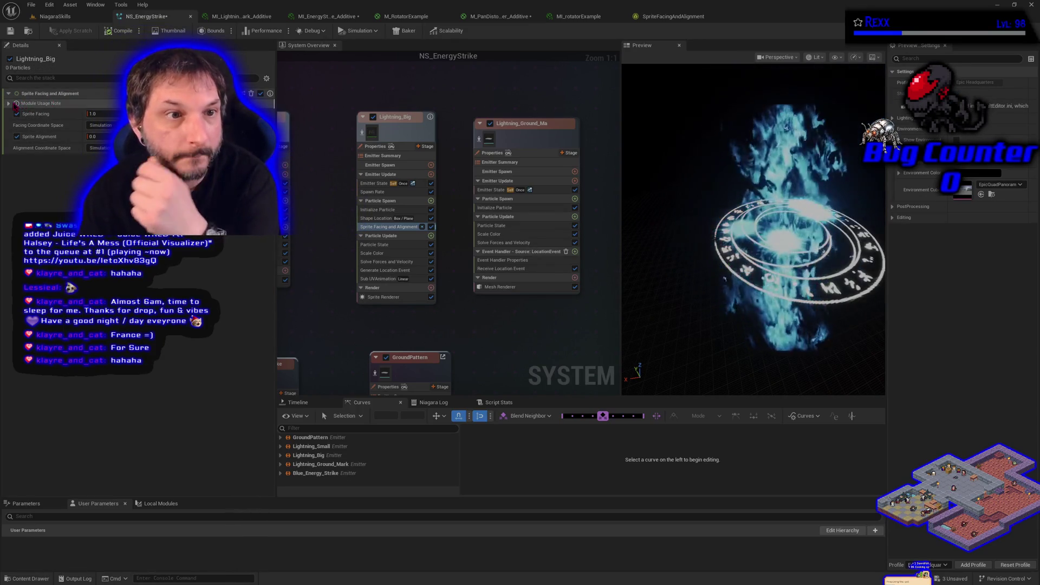
left_click(9, 104)
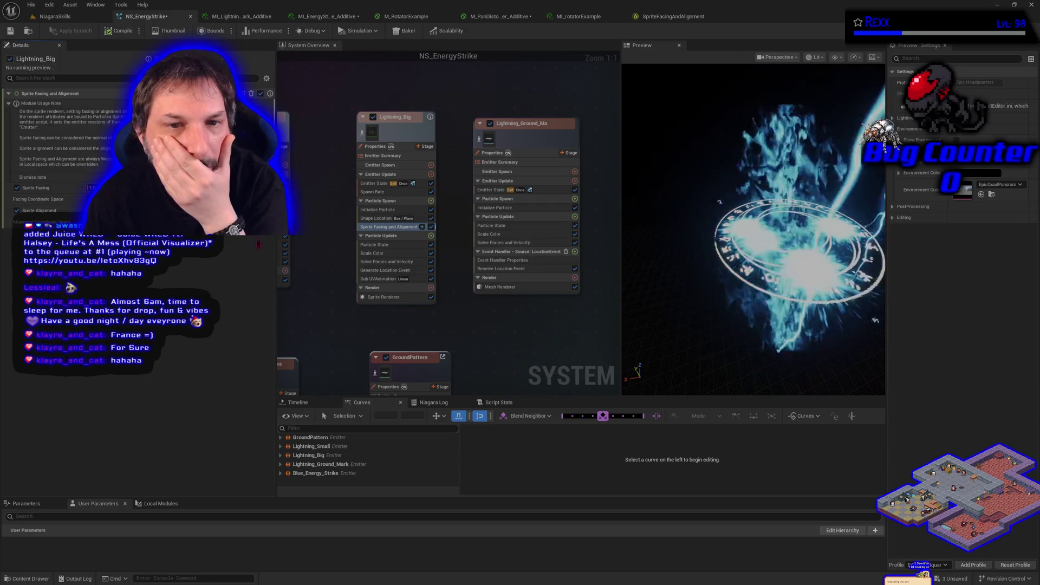
left_click(33, 177)
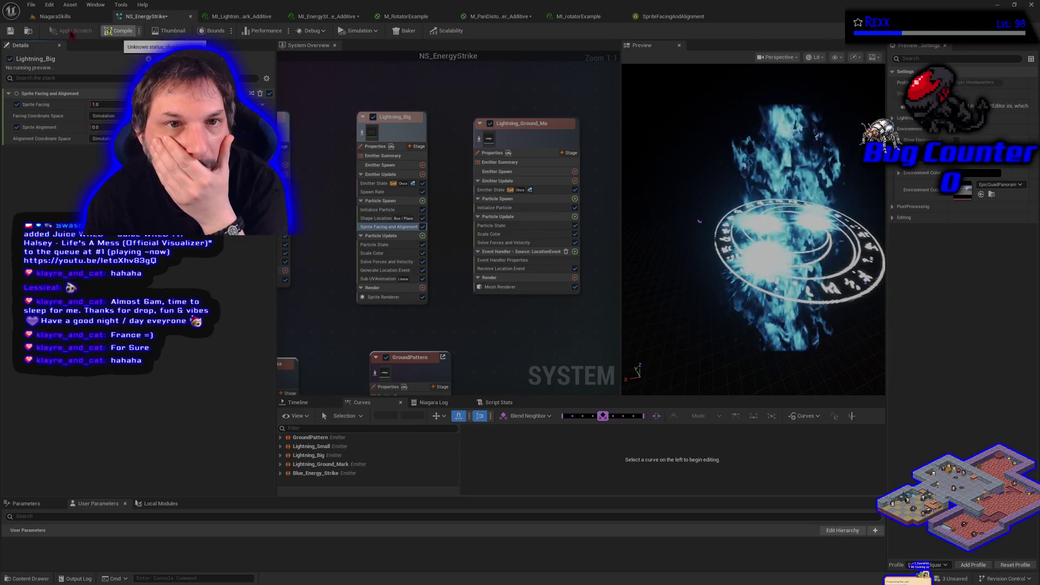
left_click(121, 34)
- Save NS_EnergyStrike and show the effect spawner's details in the NiagaraSkills level
left_click(31, 5)
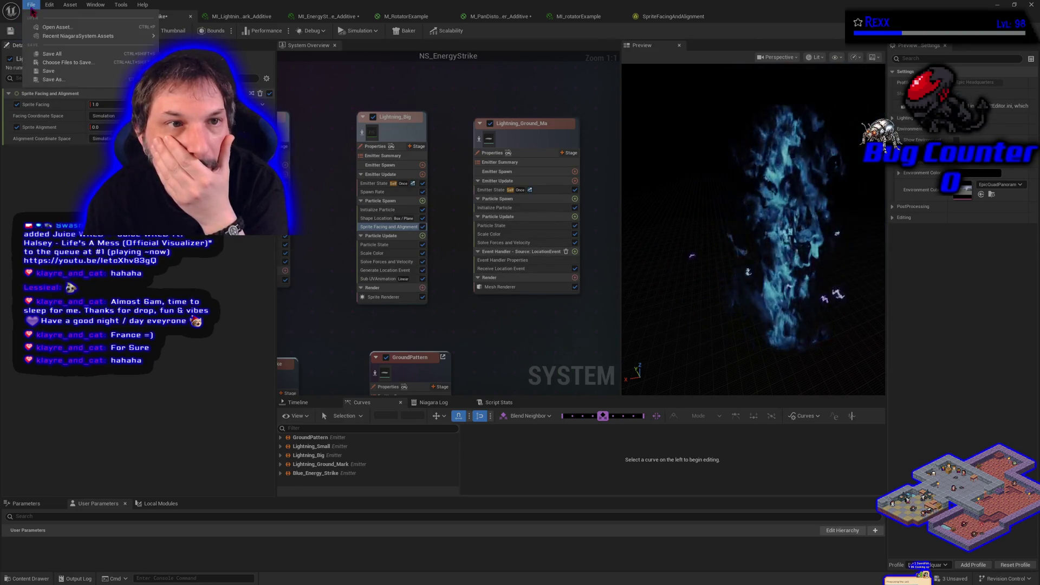
left_click(47, 59)
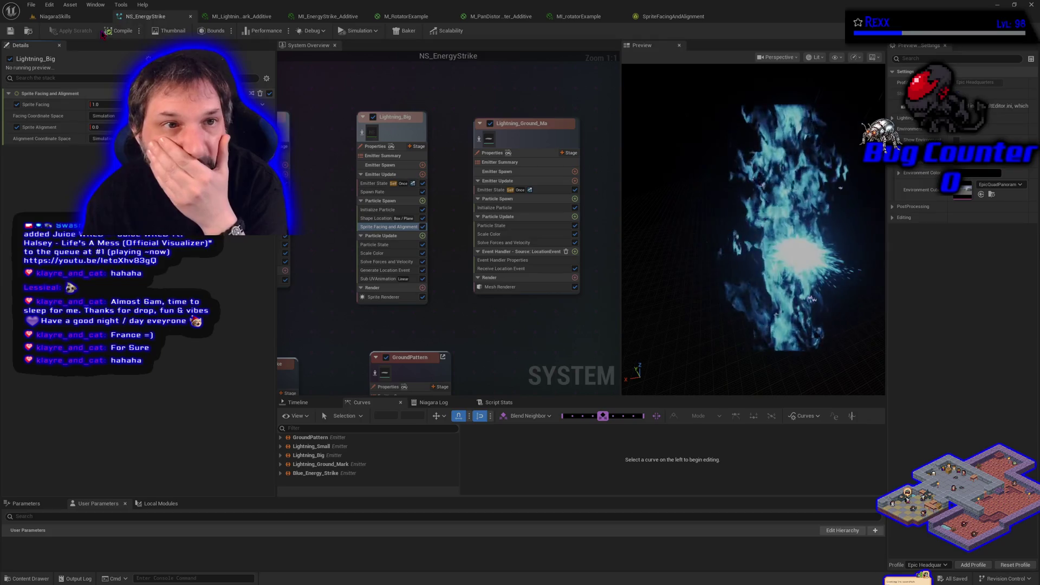
left_click(54, 16)
left_click(6, 126)
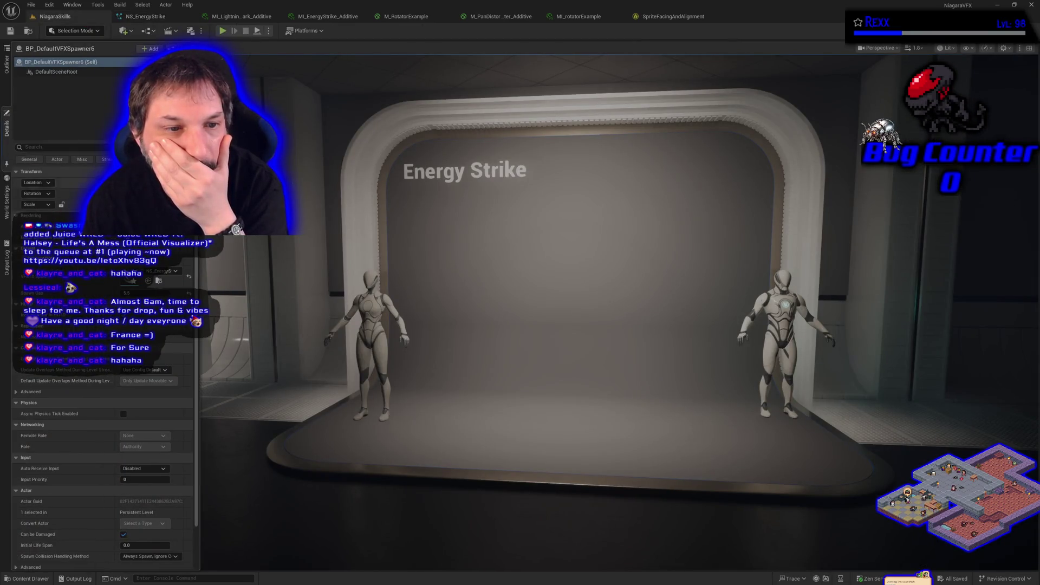
- Fire the energy strike with Spawn VFX on BP_DefaultVFXSpawner6 and watch it from further back
left_click(36, 258)
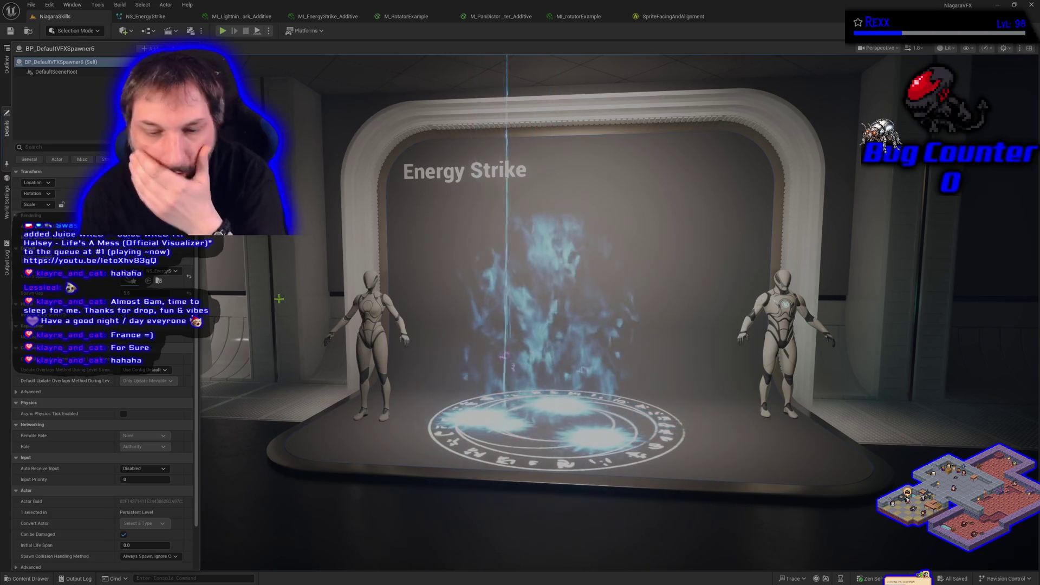
mouse_move(546, 368)
left_mouse_down()
mouse_move(542, 390)
mouse_move(531, 379)
left_mouse_up()
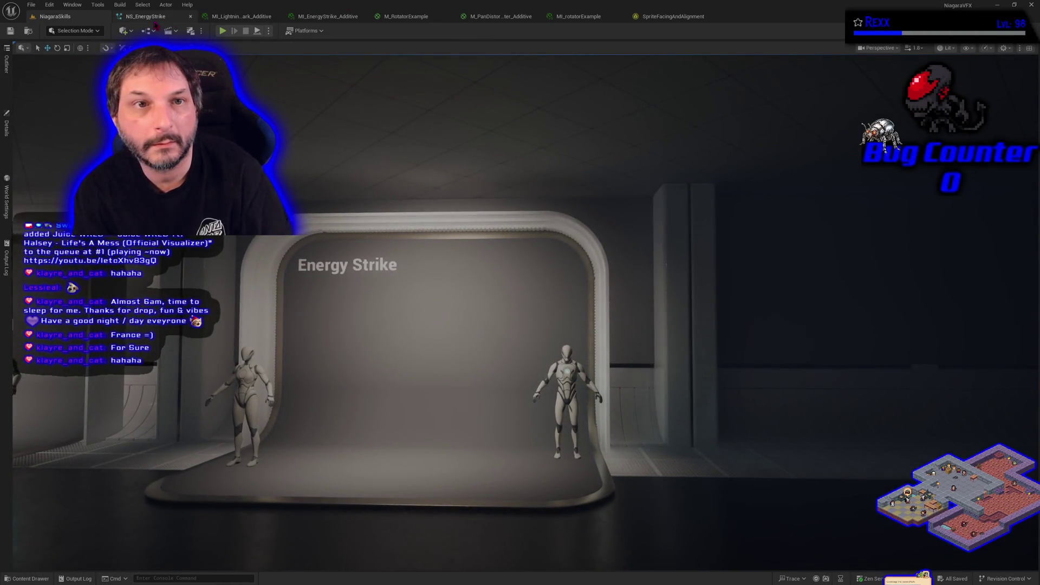
left_click(145, 16)
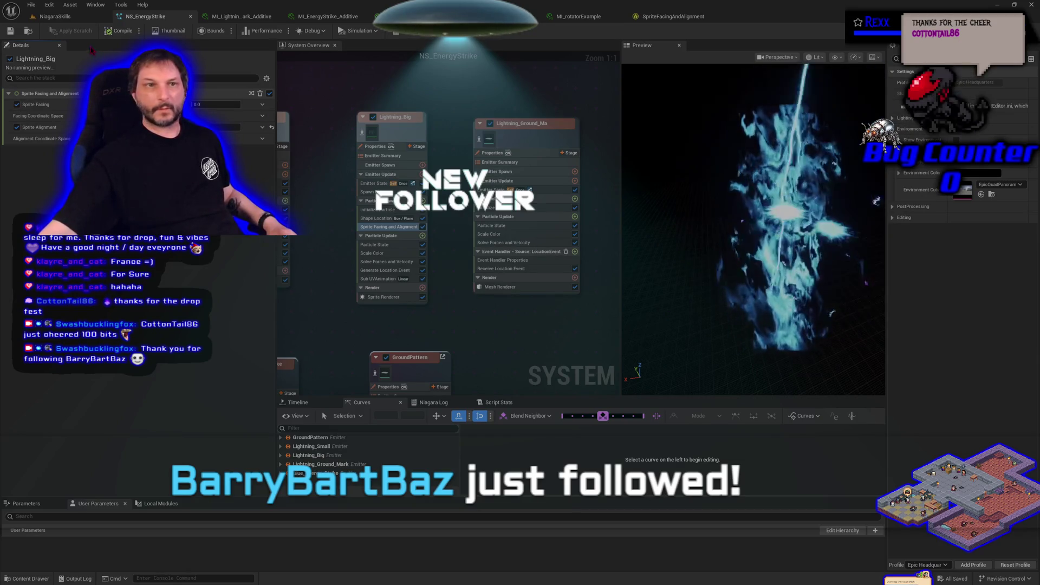
left_click(83, 17)
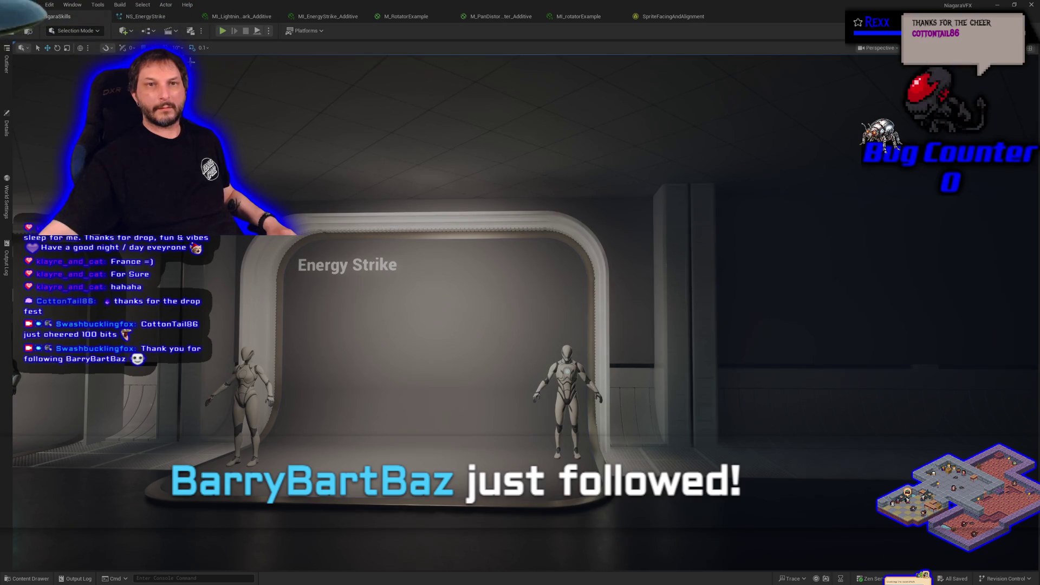
left_click(8, 142)
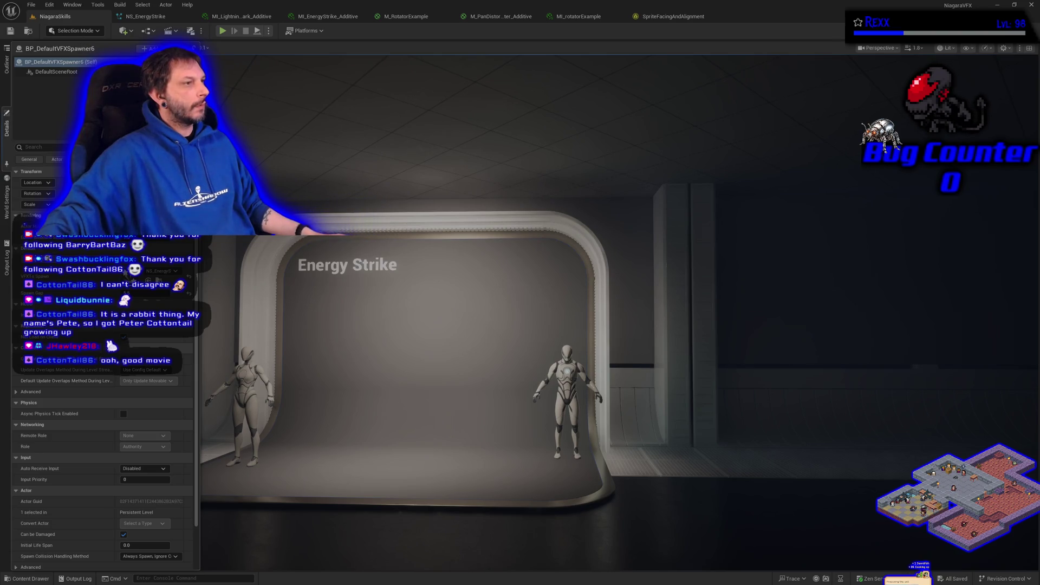
left_click(145, 16)
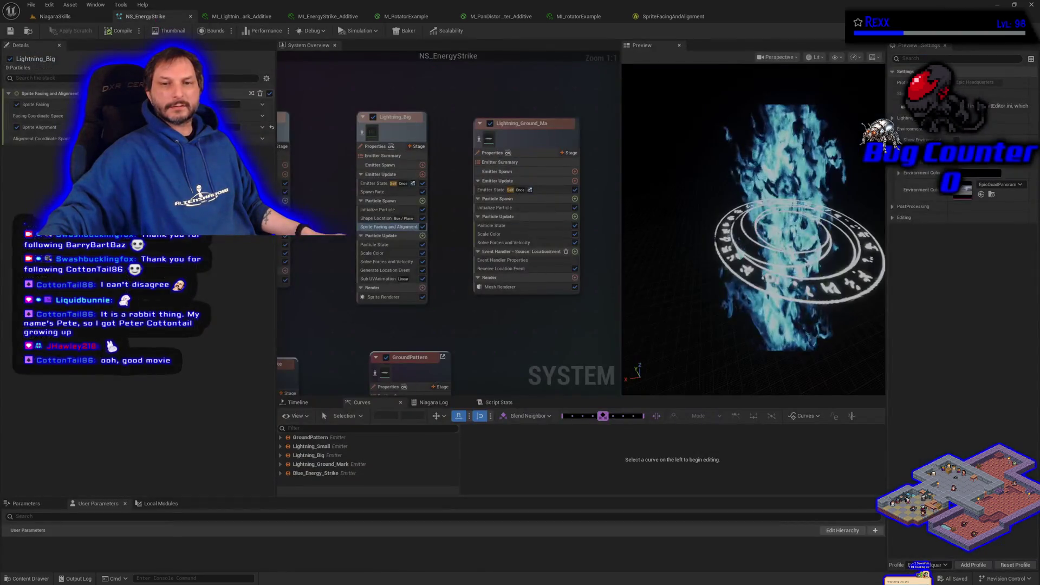
- Edit Blue_Energy_Strike's sprite renderer settings
left_click_drag(477, 267, 521, 170)
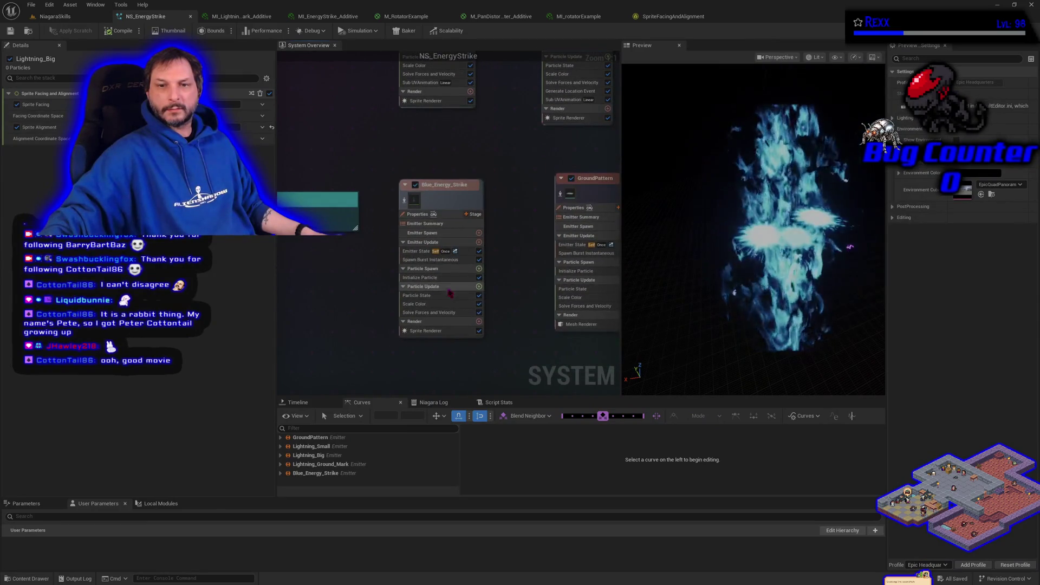
left_click(426, 330)
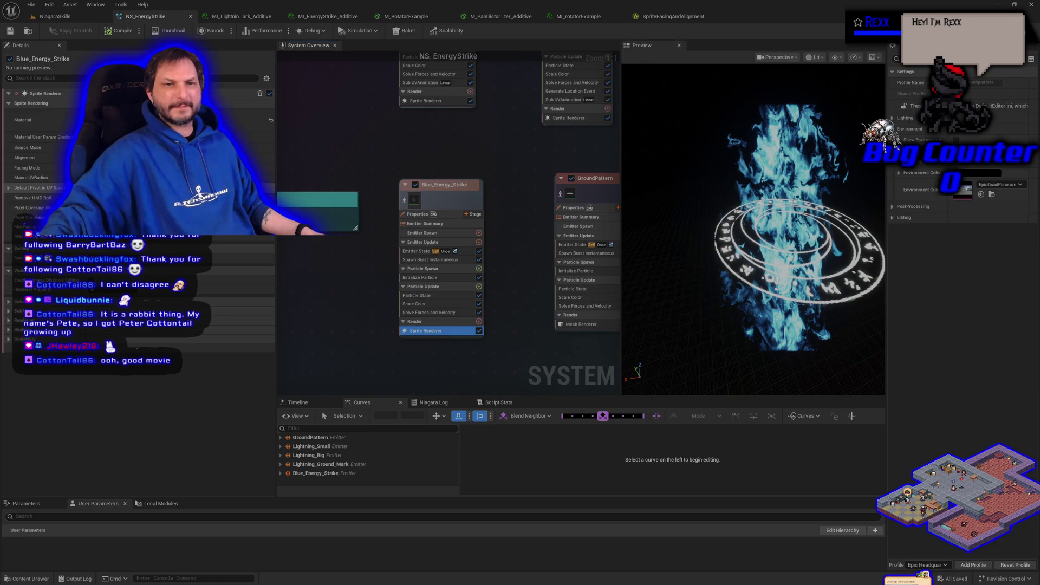
left_click(773, 192)
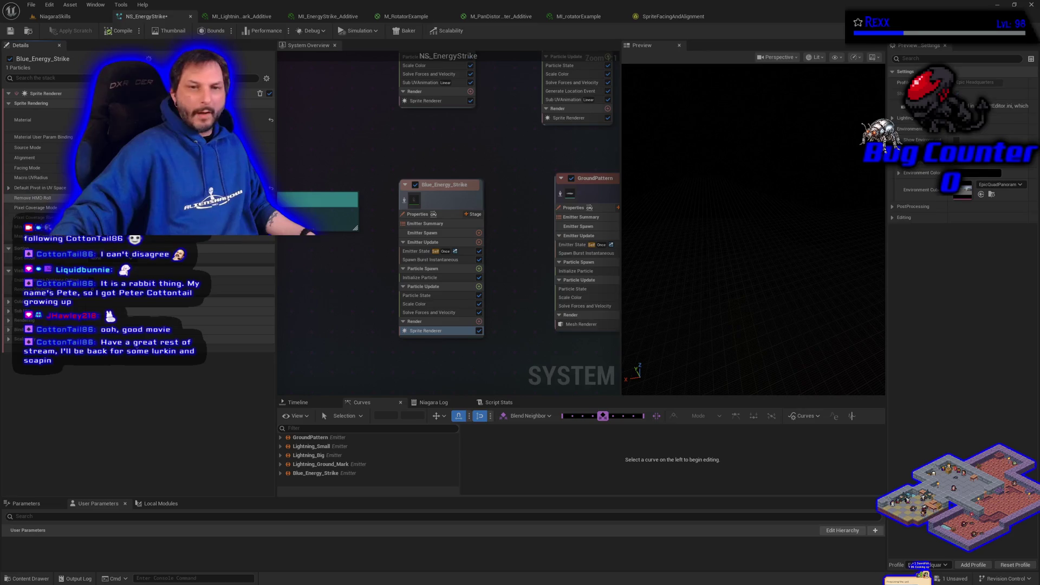
- Enable Position Offset in Blue_Energy_Strike's Initialize Particle module
left_click(428, 277)
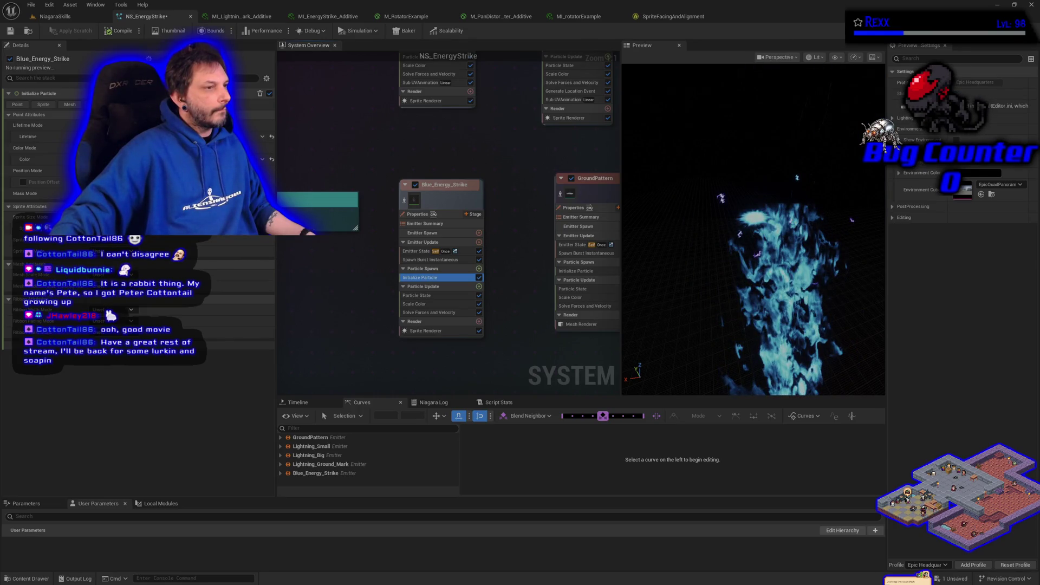
left_click(22, 182)
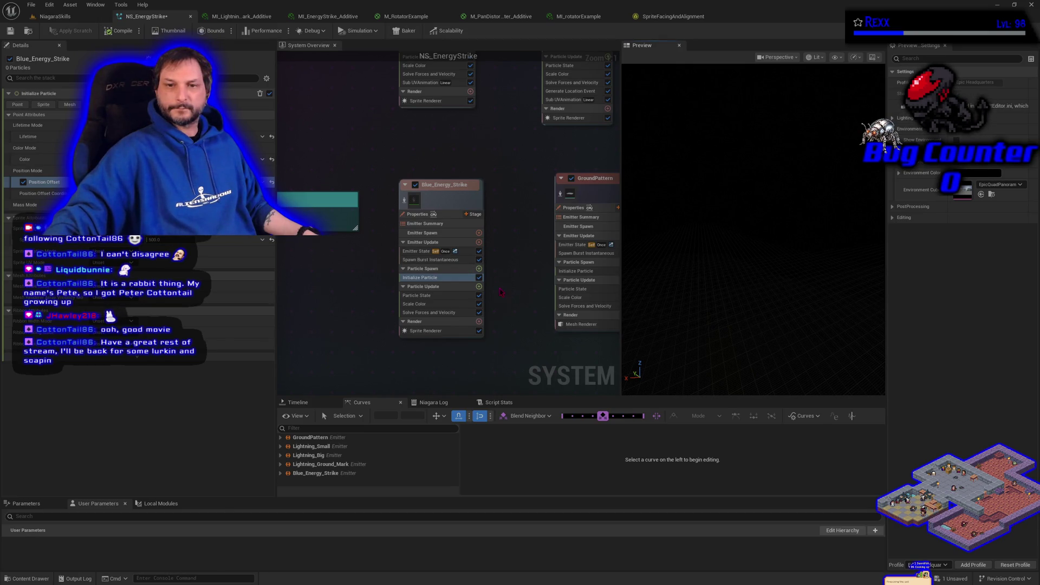
left_click(479, 269)
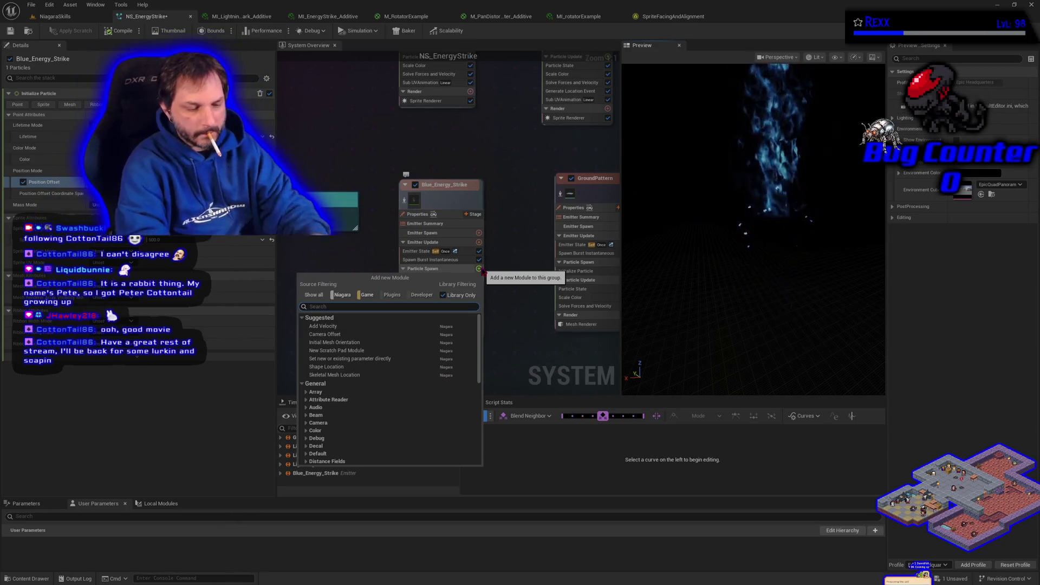
- Add a Sprite Facing and Alignment module to Particle Spawn with Sprite Alignment enabled
type("sprite")
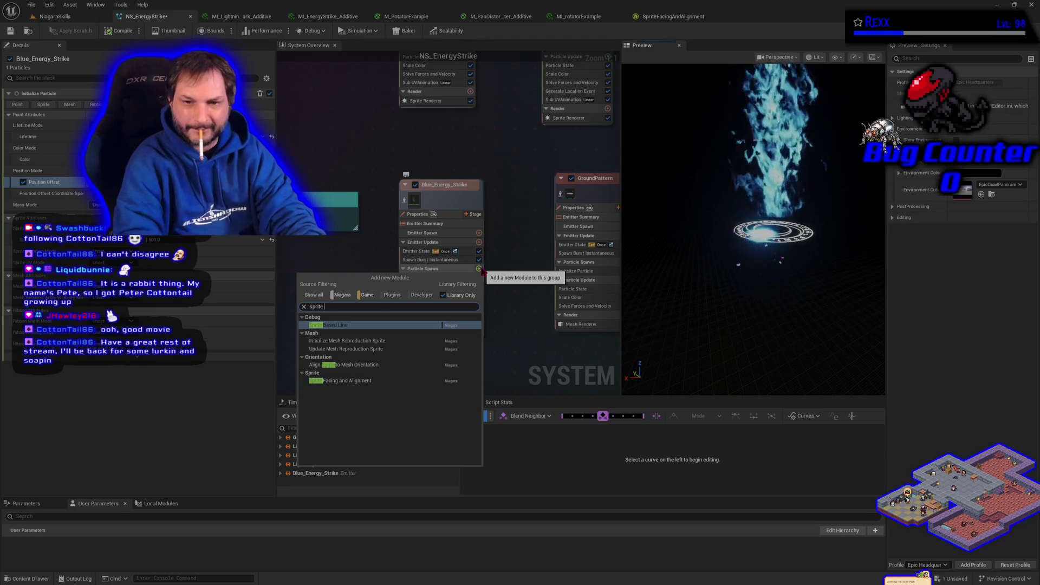
left_click(364, 382)
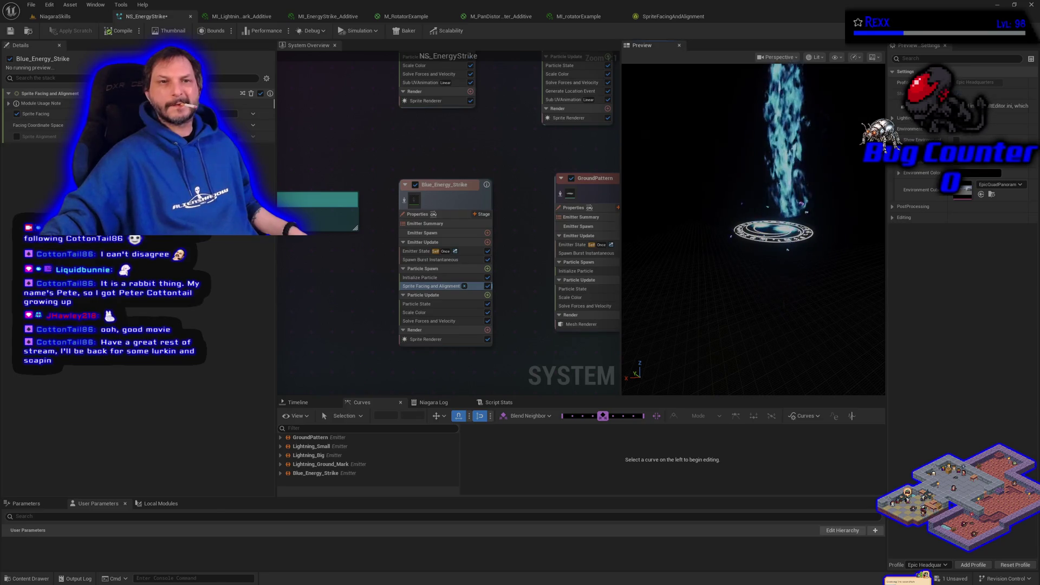
left_click(9, 103)
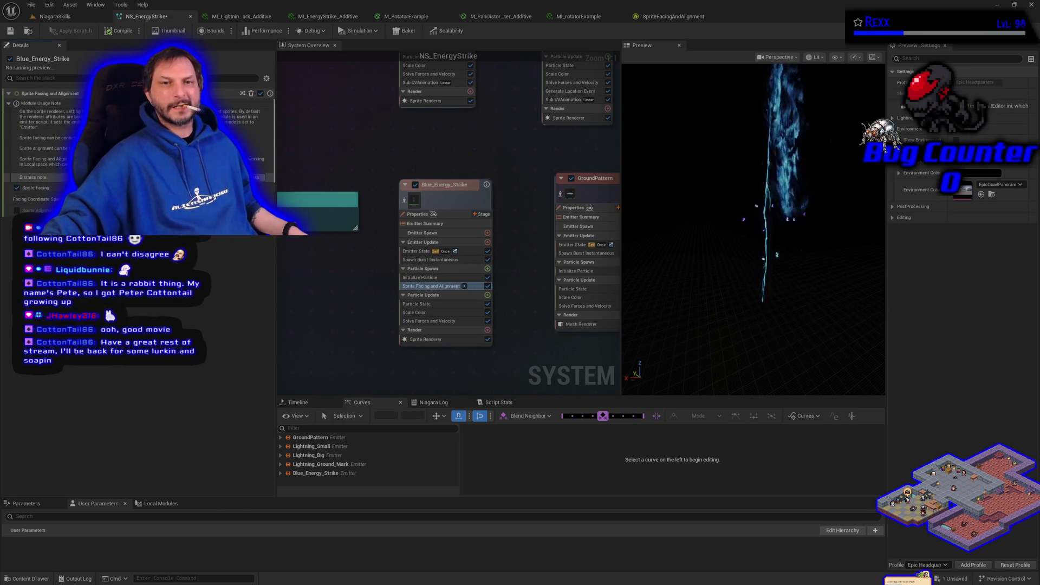
left_click(26, 177)
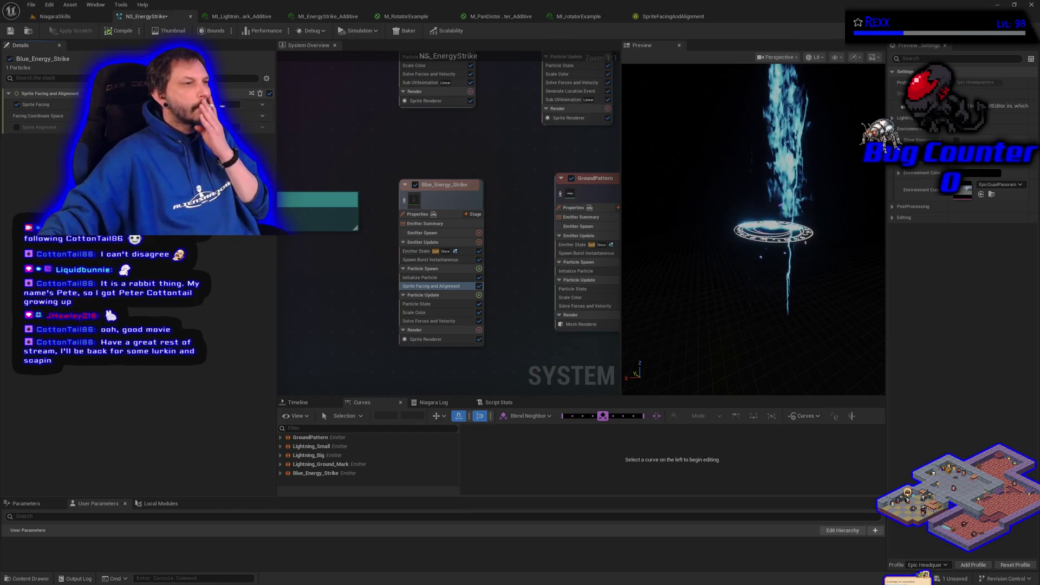
left_click(17, 127)
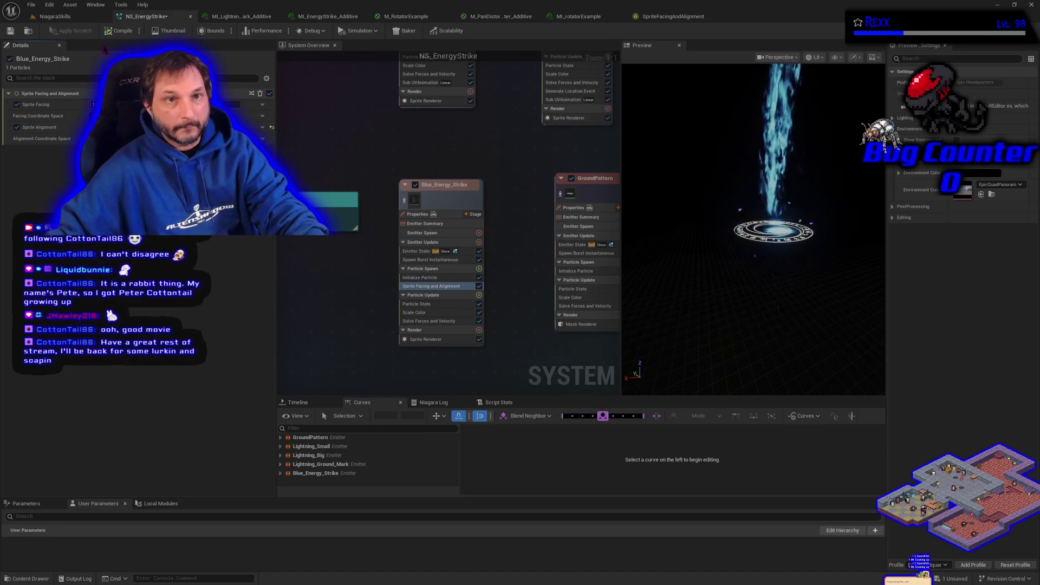
left_click(30, 6)
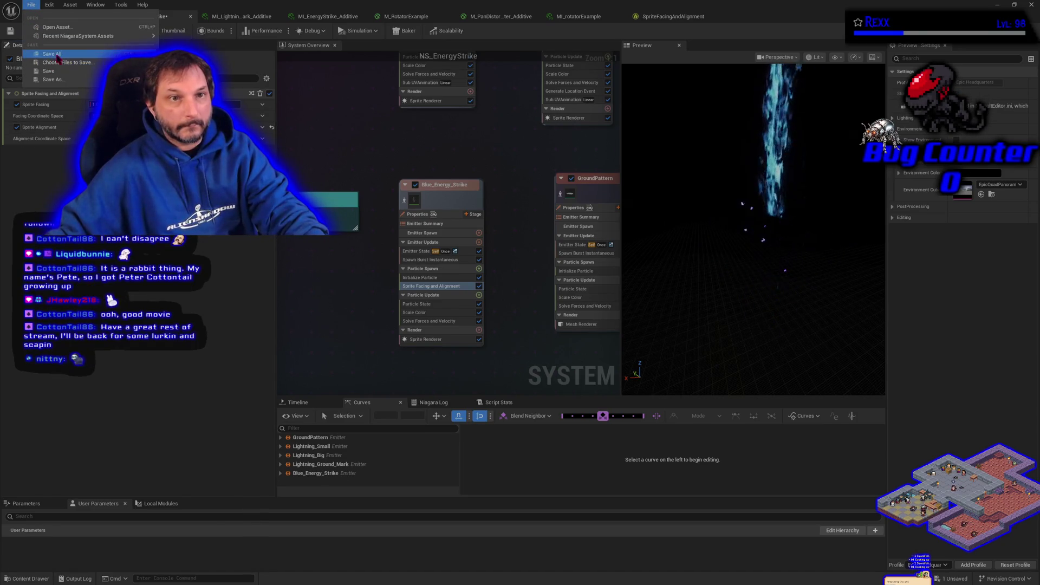
- Save all assets and go back to the NiagaraSkills level
left_click(52, 53)
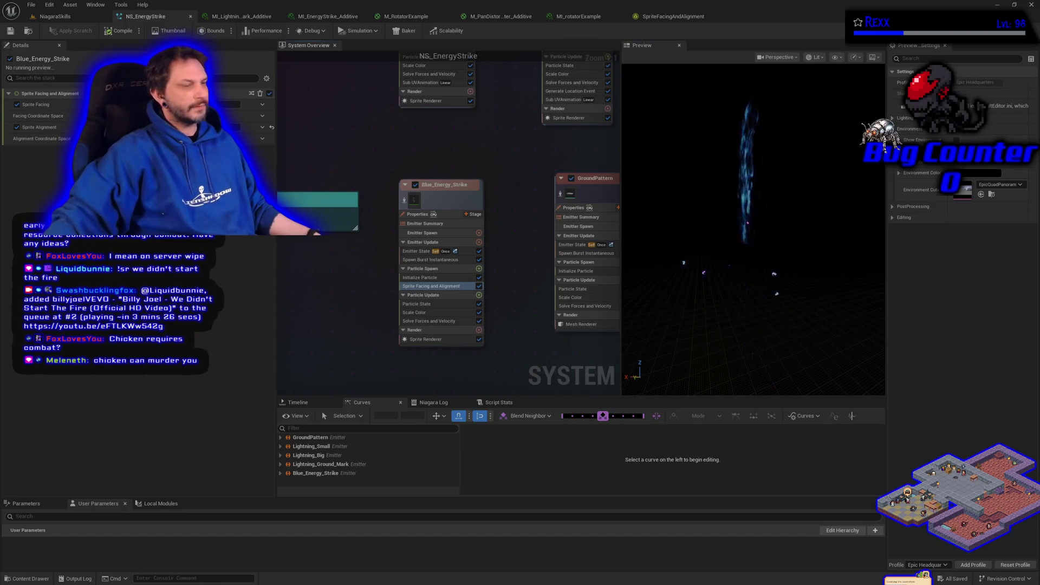
left_click(85, 16)
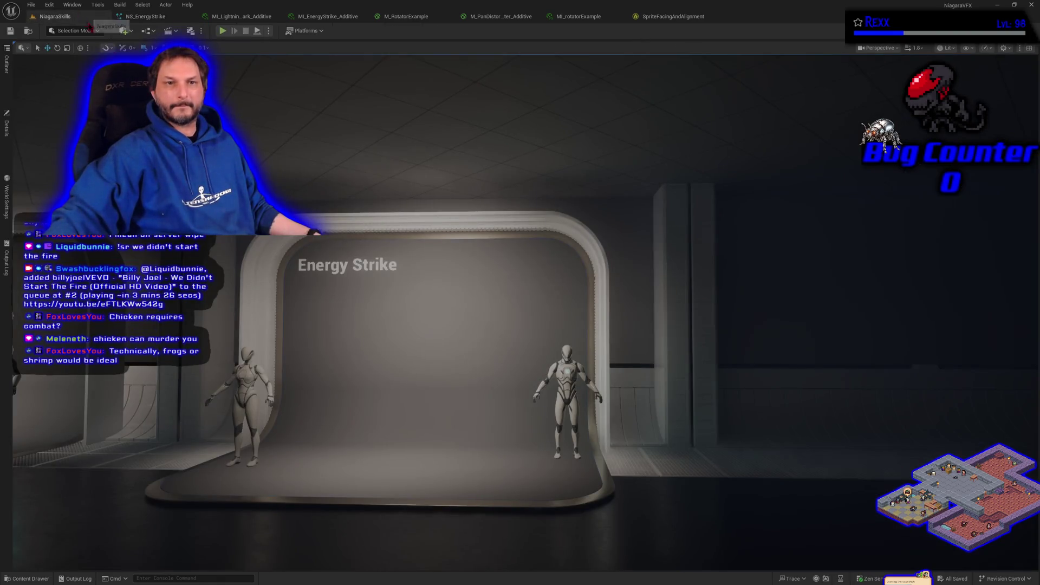
- Replay the effect from the spawner and bring the view close to the stage
left_click(7, 136)
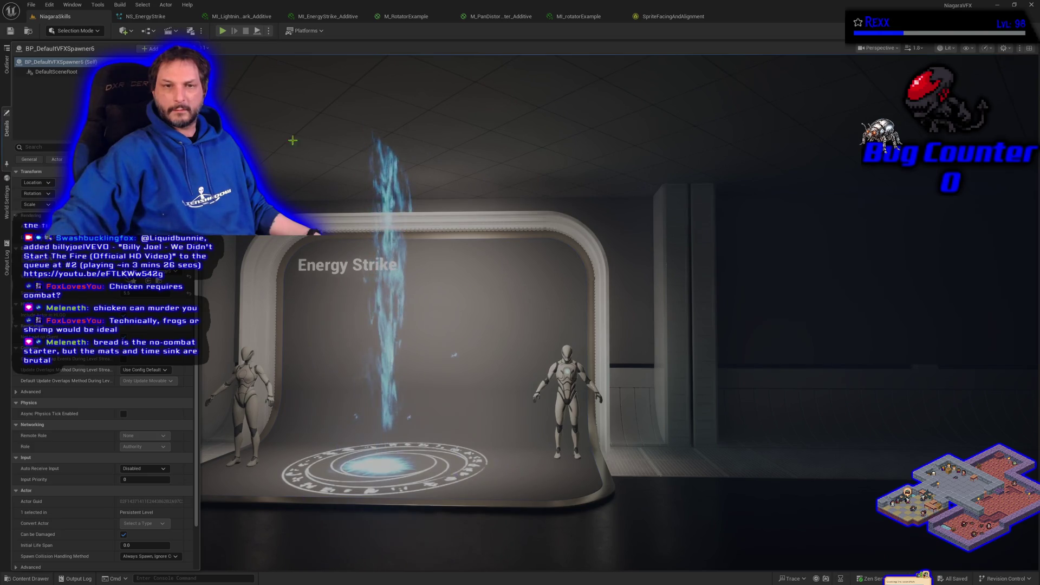
left_click(145, 16)
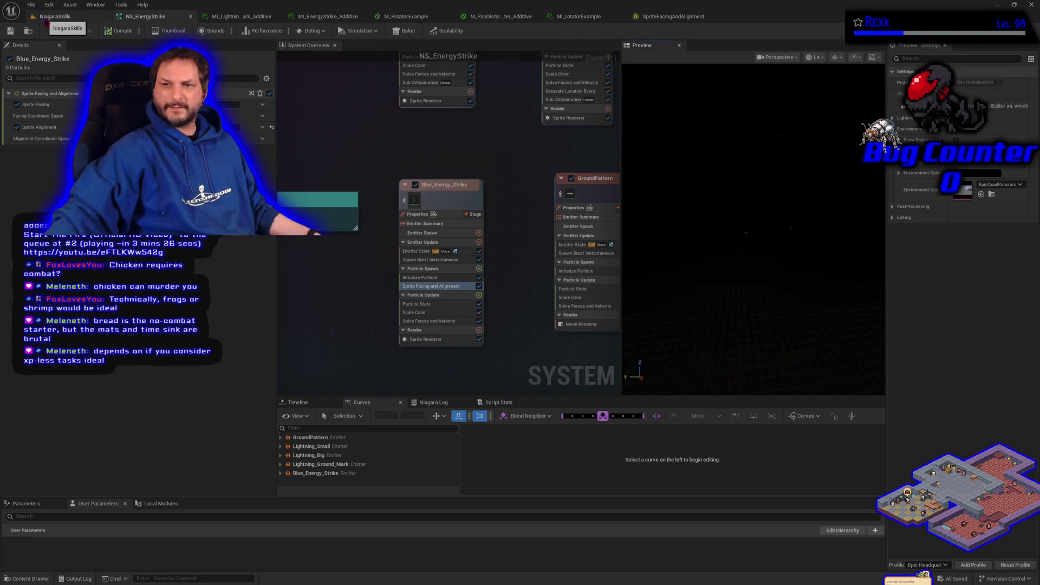
left_click(46, 21)
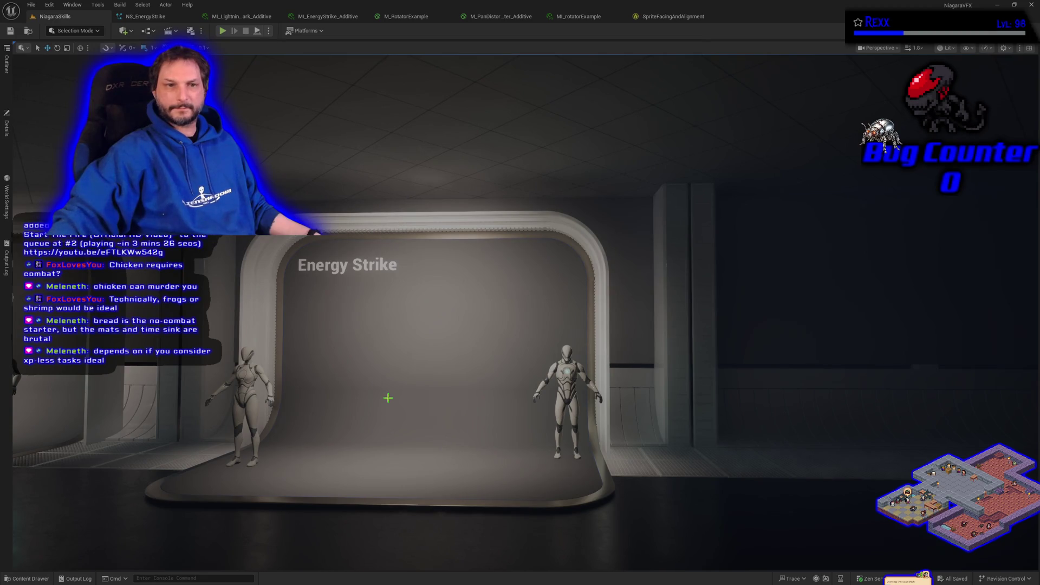
left_click(10, 144)
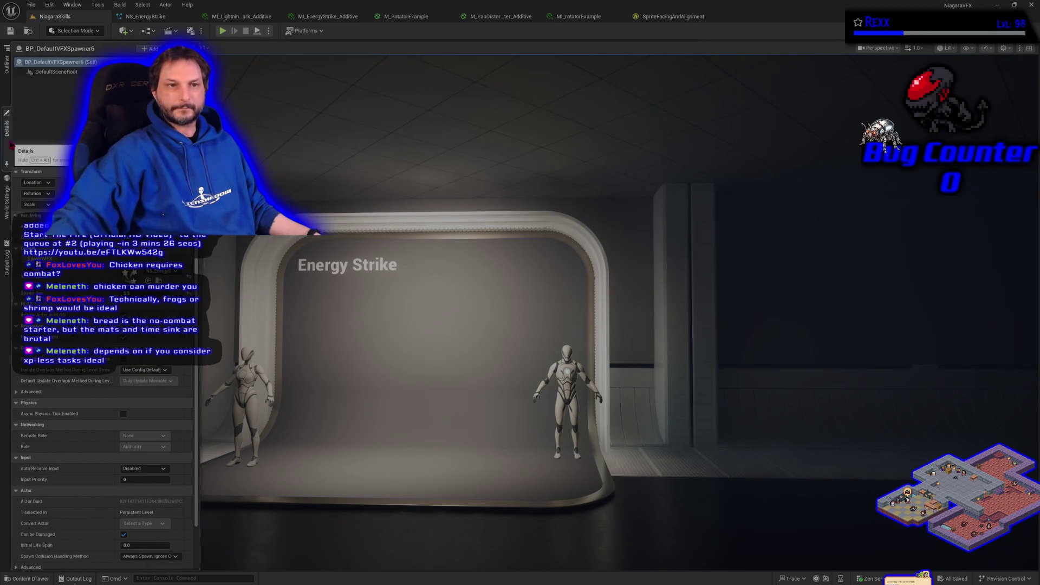
left_click(10, 143)
left_click(7, 64)
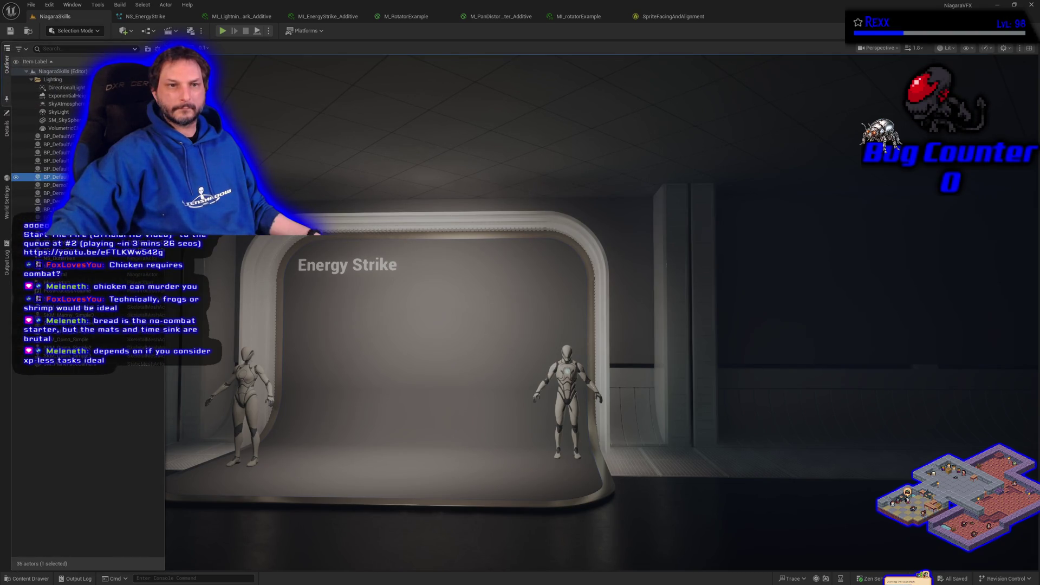
left_click_drag(358, 446, 356, 443)
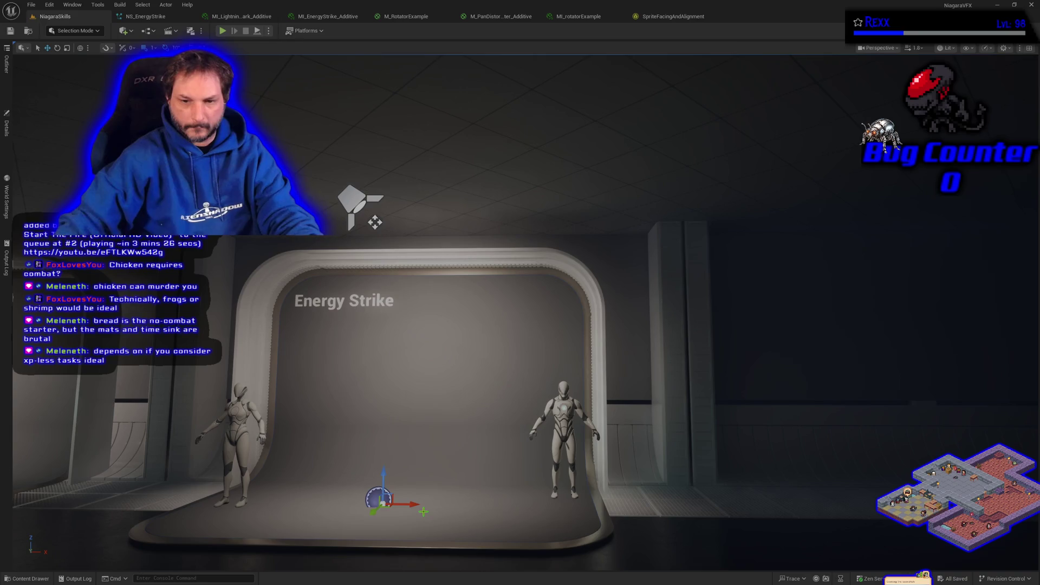
mouse_move(423, 512)
left_mouse_down()
mouse_move(428, 523)
mouse_move(488, 523)
mouse_move(349, 520)
left_mouse_up()
- Rotate the level light by 90 degrees
key("e")
left_click_drag(337, 326, 349, 317)
mouse_move(396, 358)
left_mouse_down()
mouse_move(382, 384)
mouse_move(396, 375)
mouse_move(387, 375)
left_mouse_up()
left_click(313, 356)
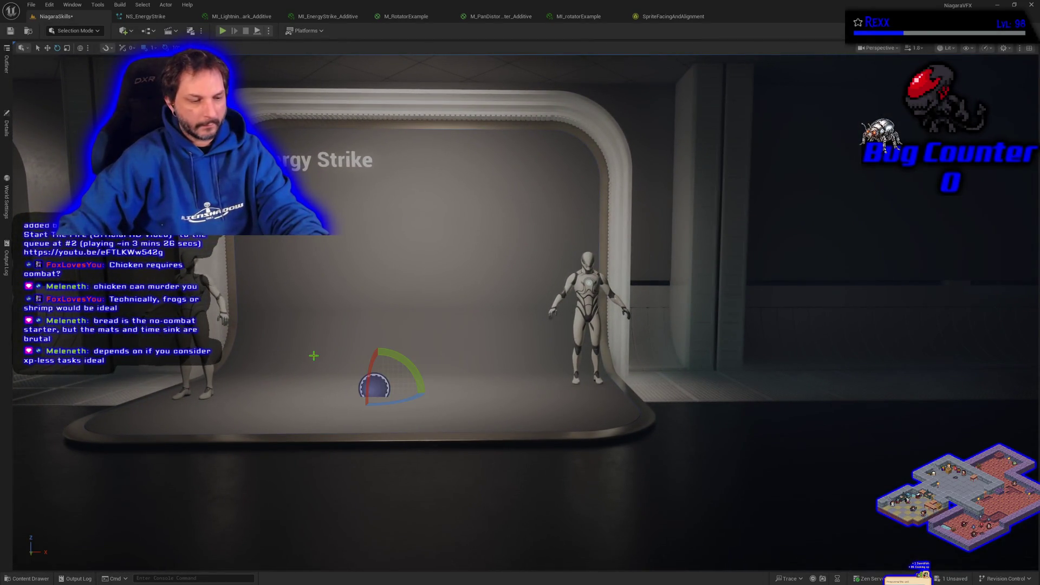
- Replay the energy strike on the stage and watch it from further back
left_click(7, 126)
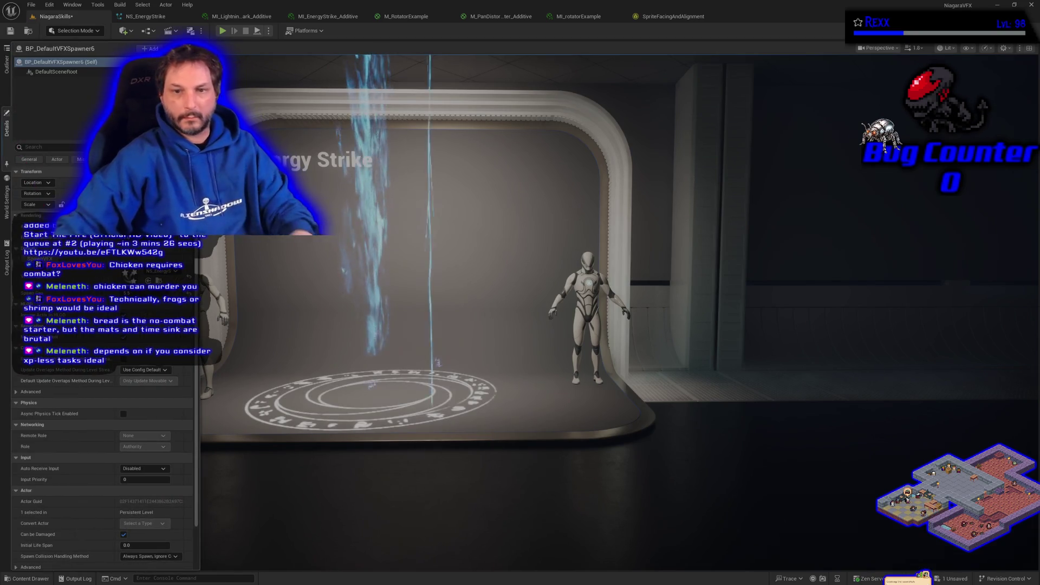
left_click(357, 362)
scroll(357, 362, "up", 3)
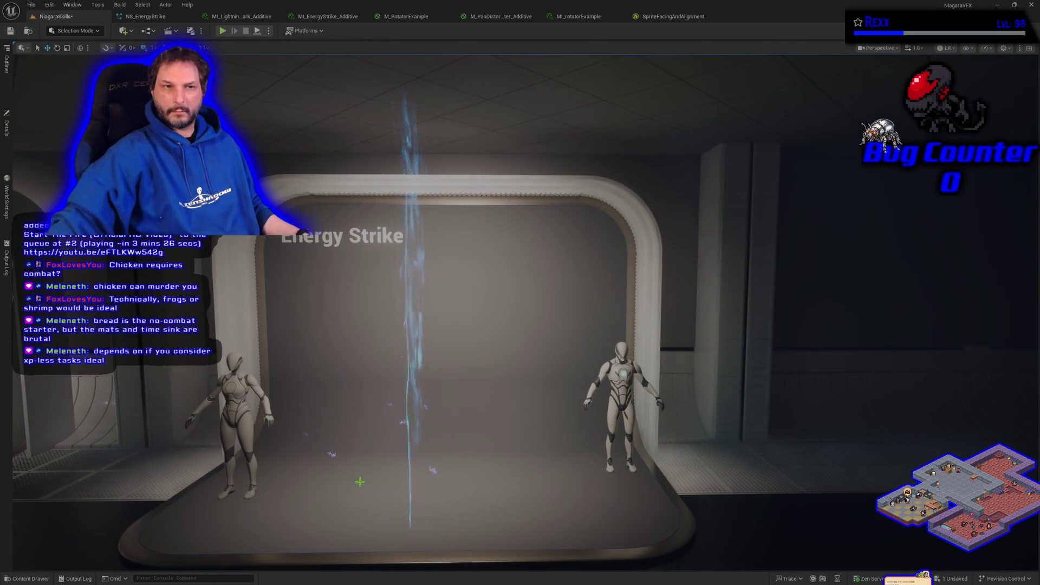
left_click(7, 126)
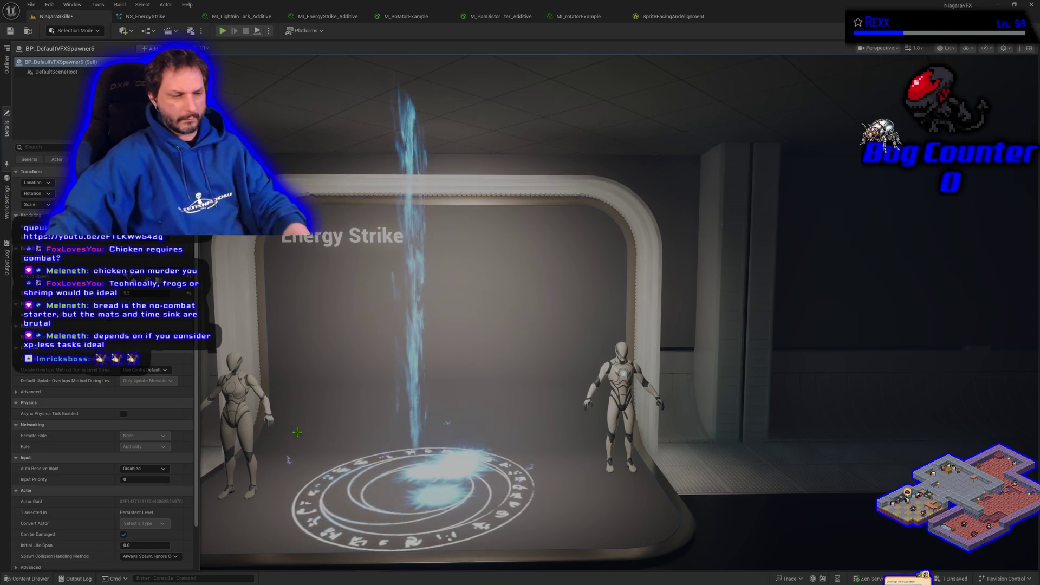
mouse_move(520, 325)
left_mouse_down()
mouse_move(487, 368)
mouse_move(537, 303)
mouse_move(575, 281)
mouse_move(482, 331)
mouse_move(507, 325)
left_mouse_up()
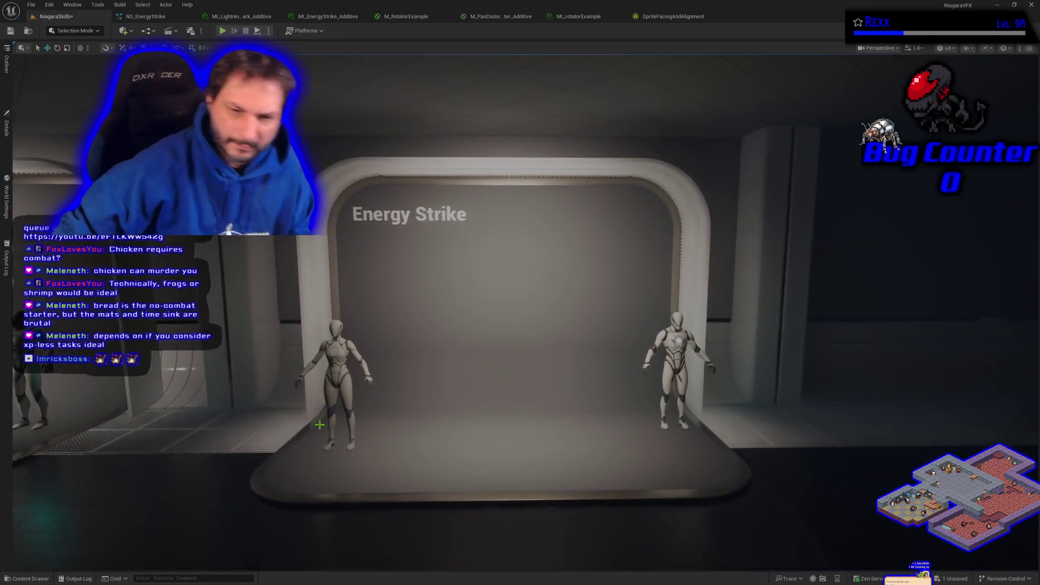
left_click(142, 17)
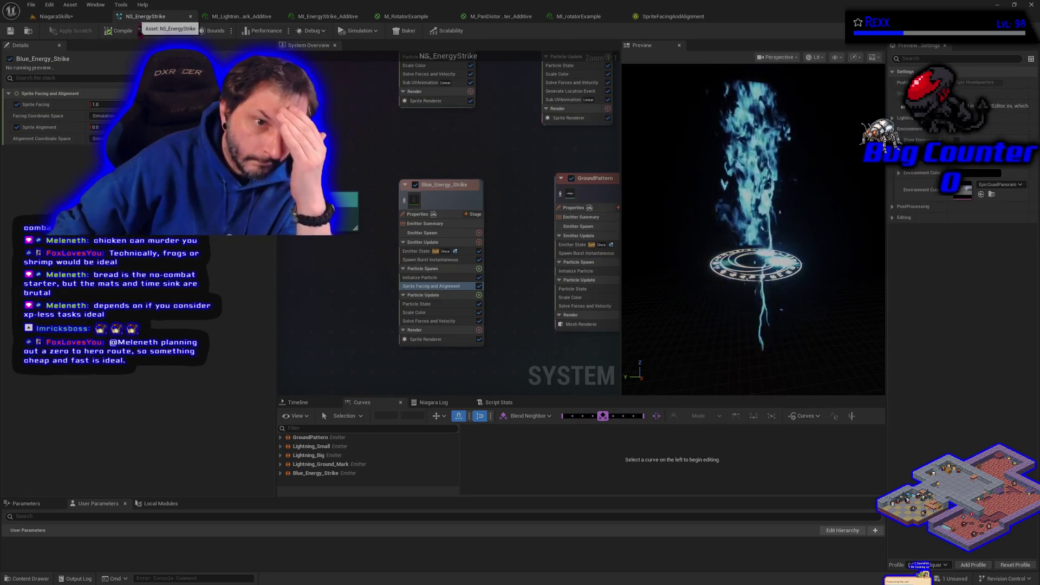
- Try a Sprite Rotation of 90 in Blue_Energy_Strike's Initialize Particle, then reset it to default
left_click(438, 278)
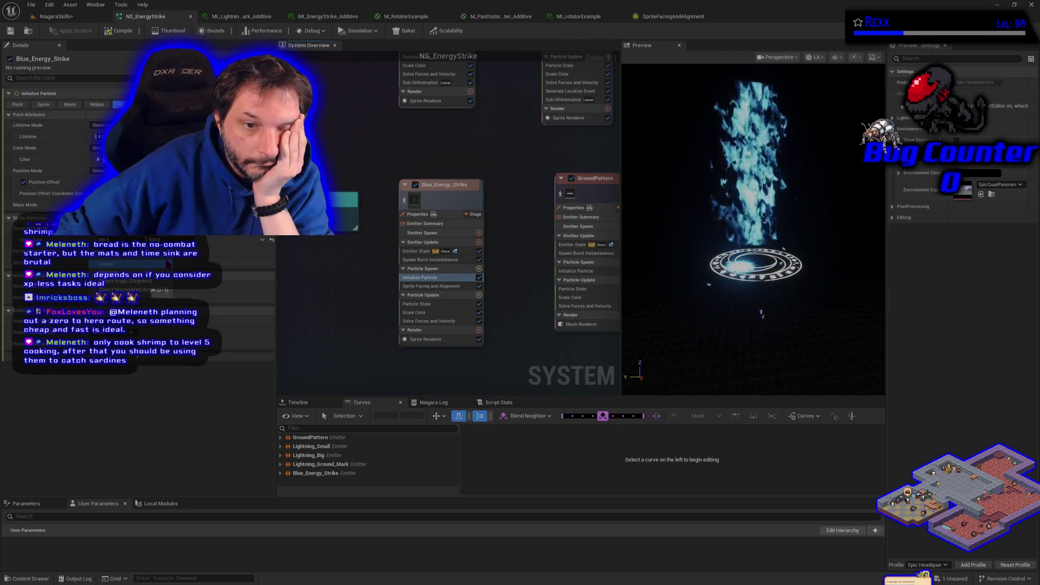
left_click(154, 290)
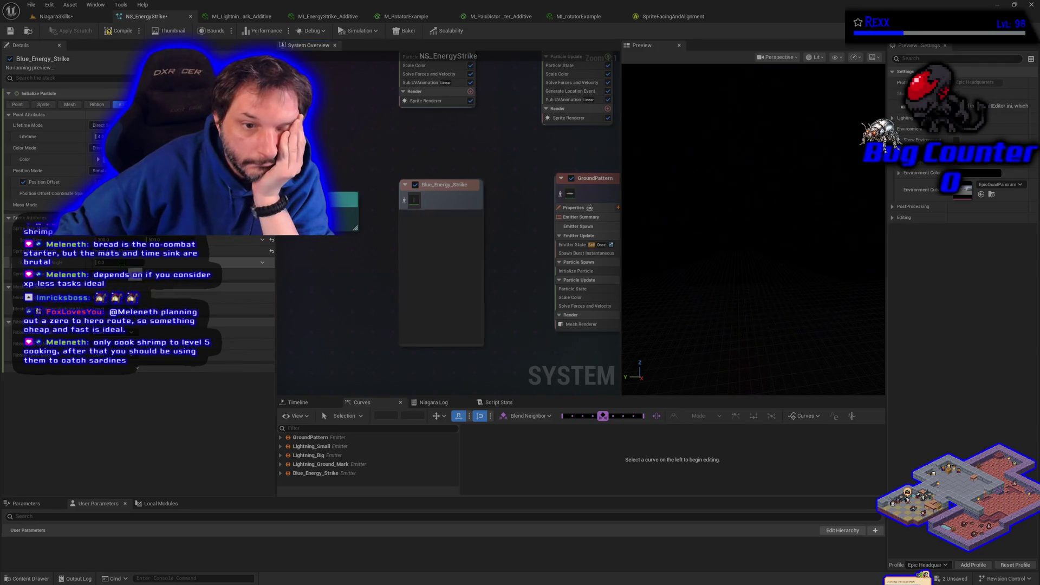
type("90")
key("Return")
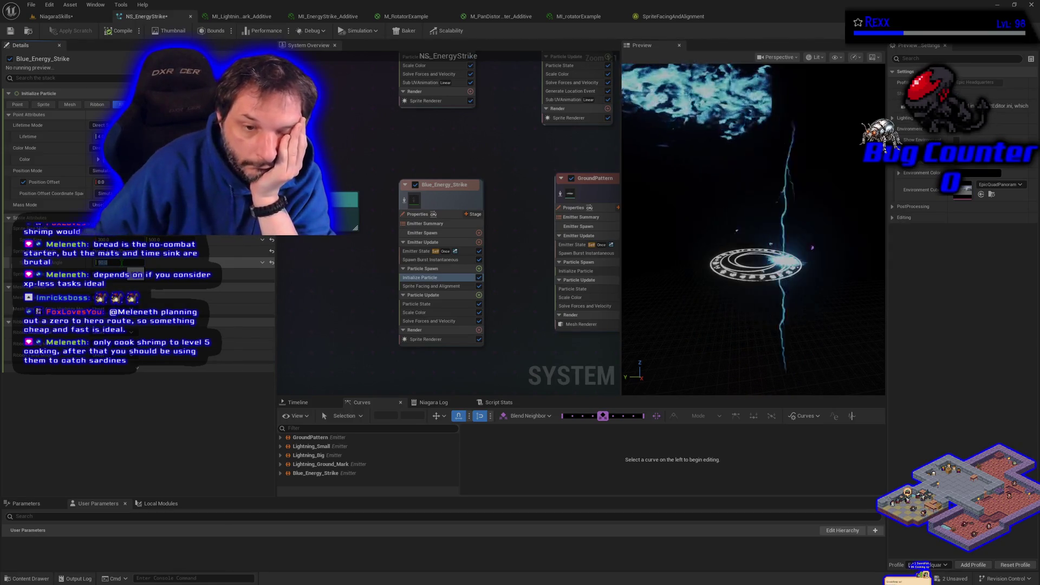
left_click(268, 262)
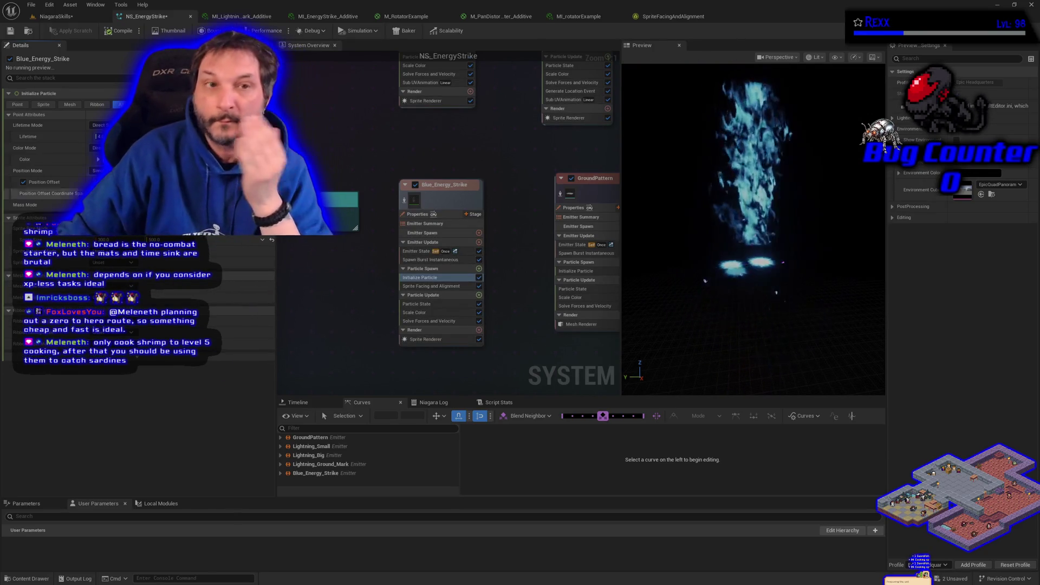
left_click(54, 17)
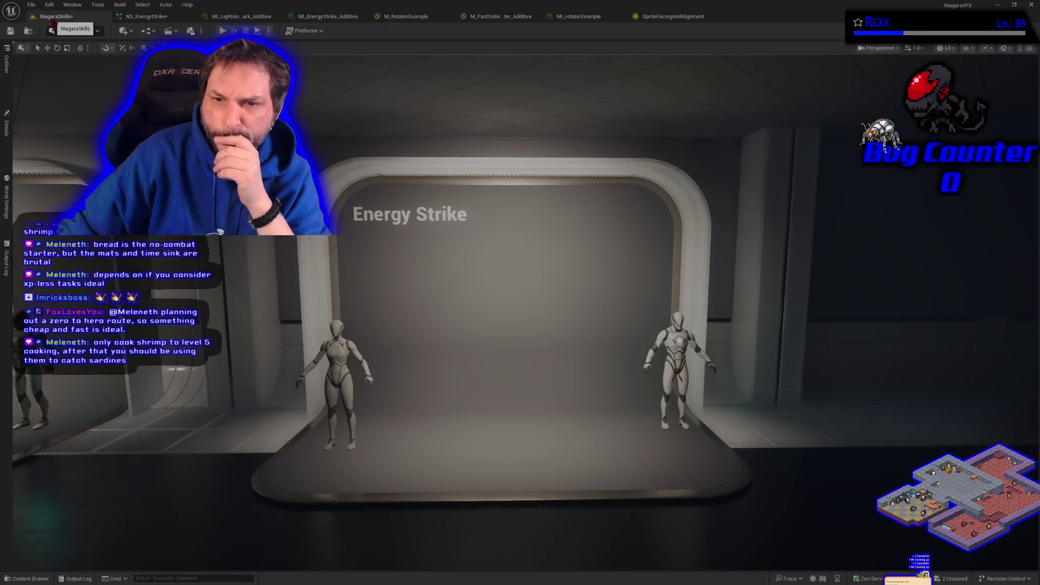
- Spawn the energy strike from the VFX spawner and move the view closer to the stage
left_click(7, 153)
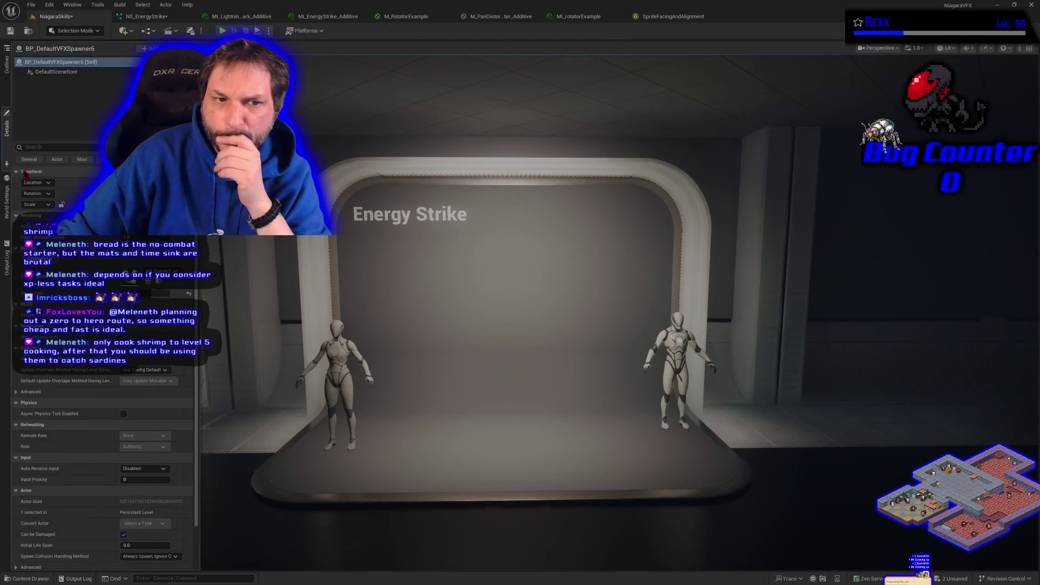
left_click(68, 270)
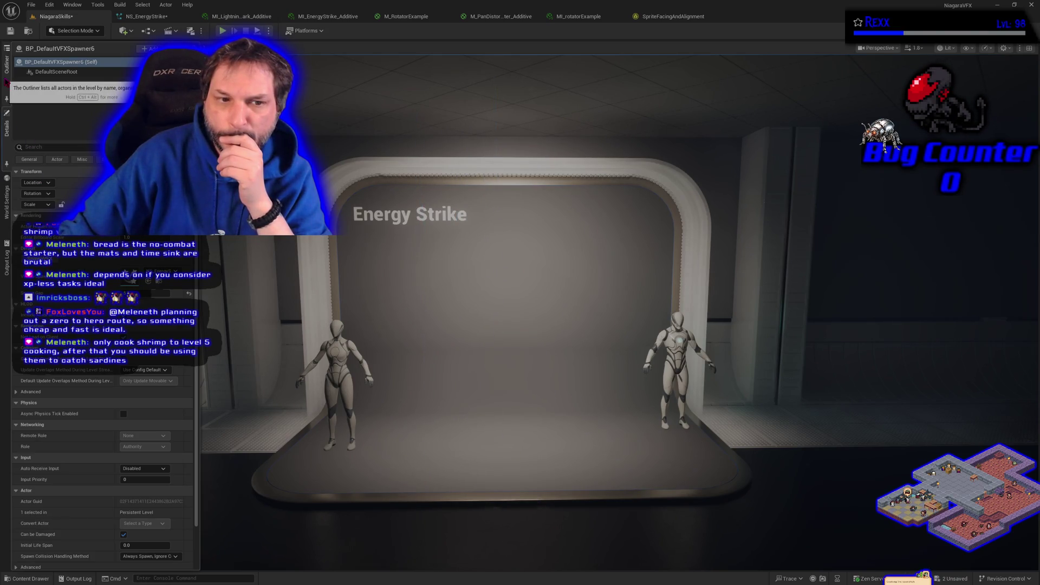
scroll(396, 376, "down", 3)
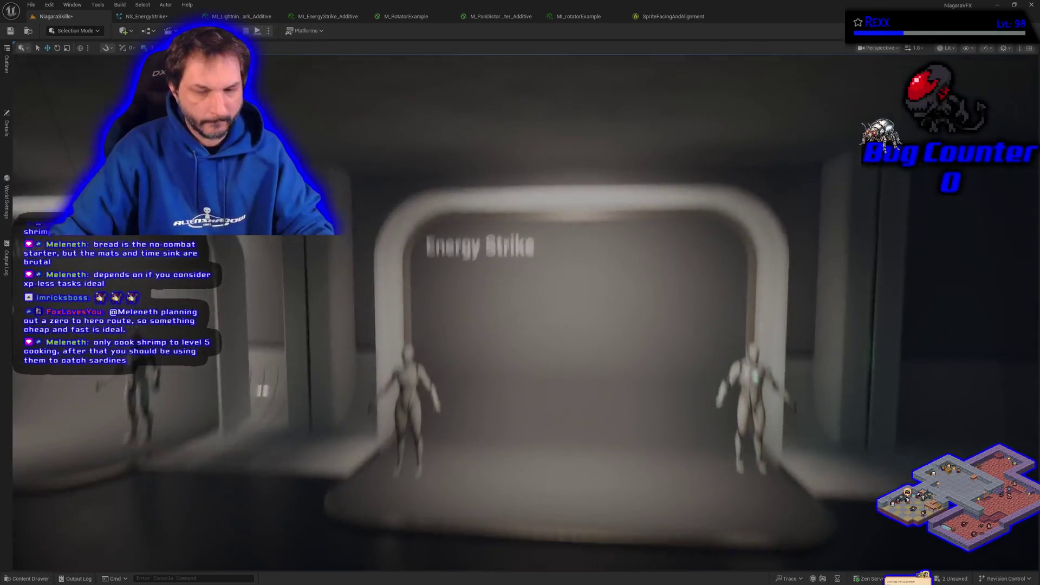
left_click_drag(395, 377, 432, 411)
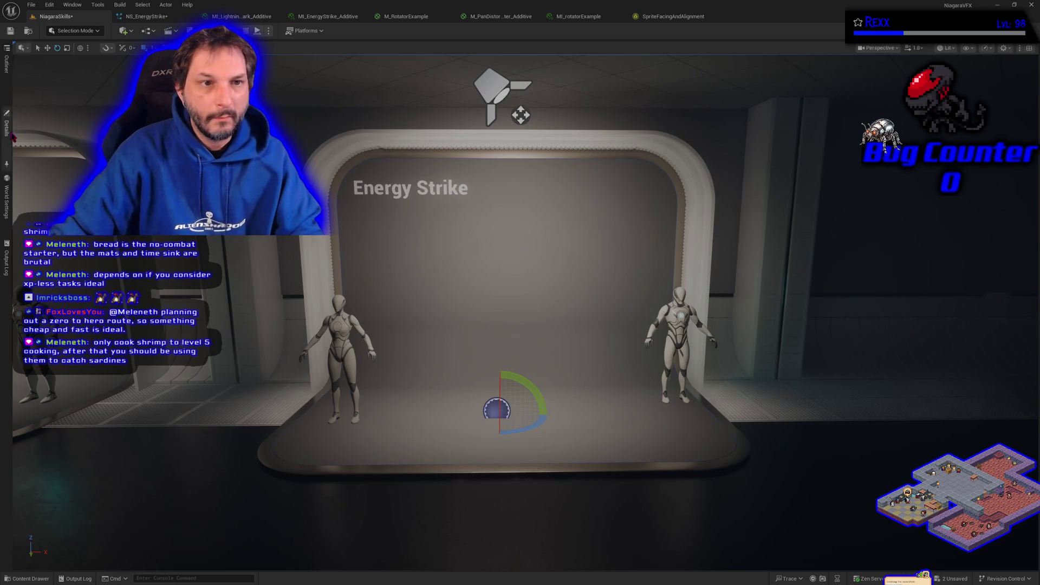
- Rotate the spawner 90 degrees and replay the effect, turning the view toward the stage's right
left_click(7, 129)
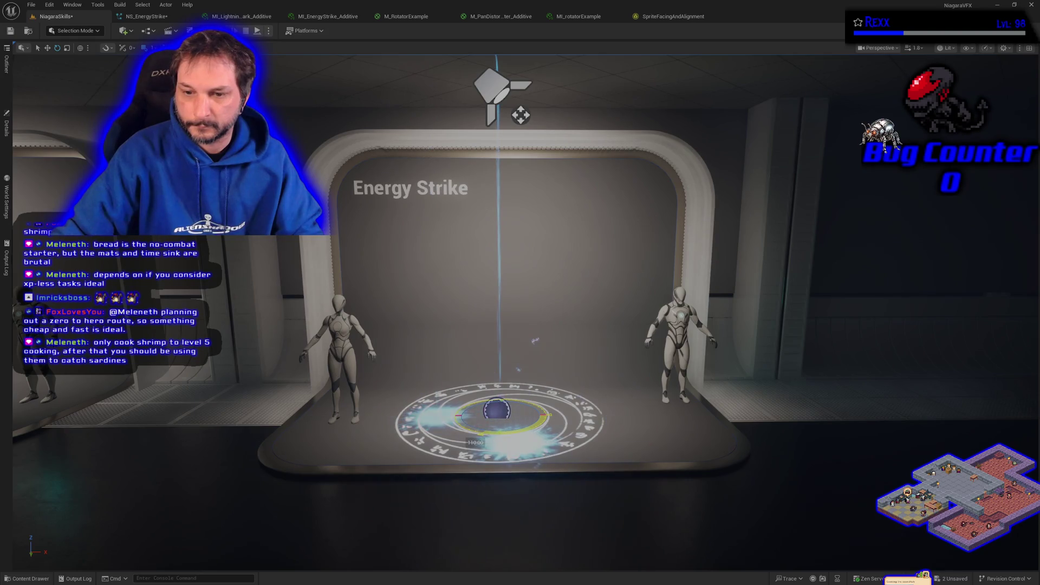
left_click_drag(544, 414, 422, 384)
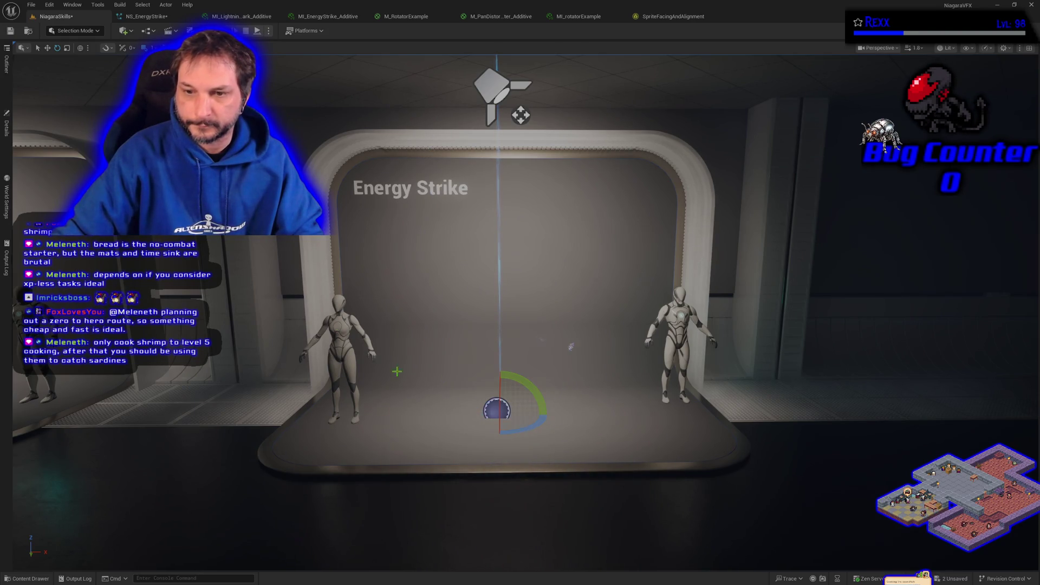
left_click(7, 133)
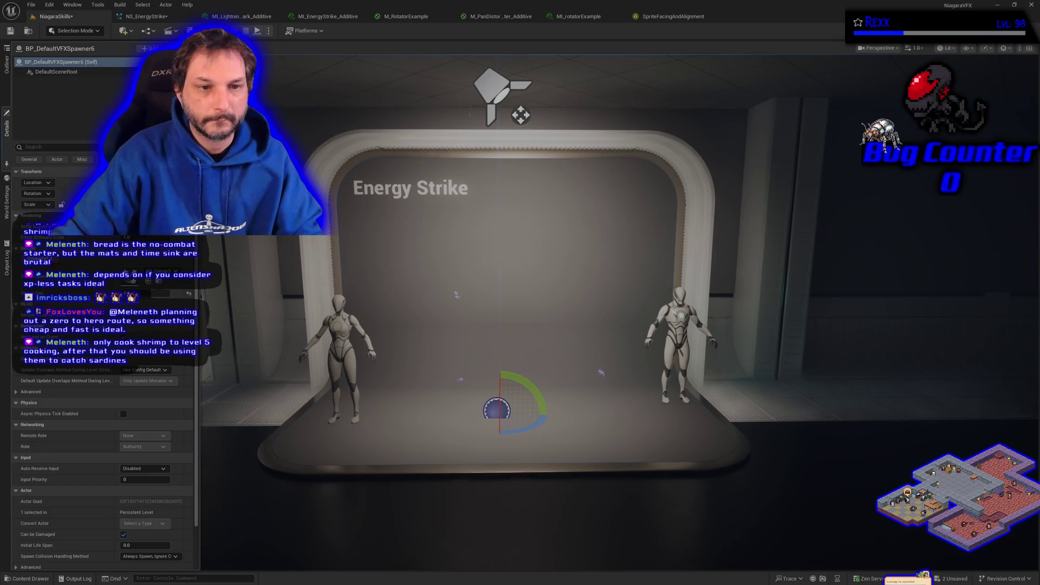
key("Escape")
mouse_move(534, 120)
left_mouse_down()
mouse_move(45, 140)
mouse_move(46, 206)
mouse_move(162, 163)
mouse_move(325, 135)
left_mouse_up()
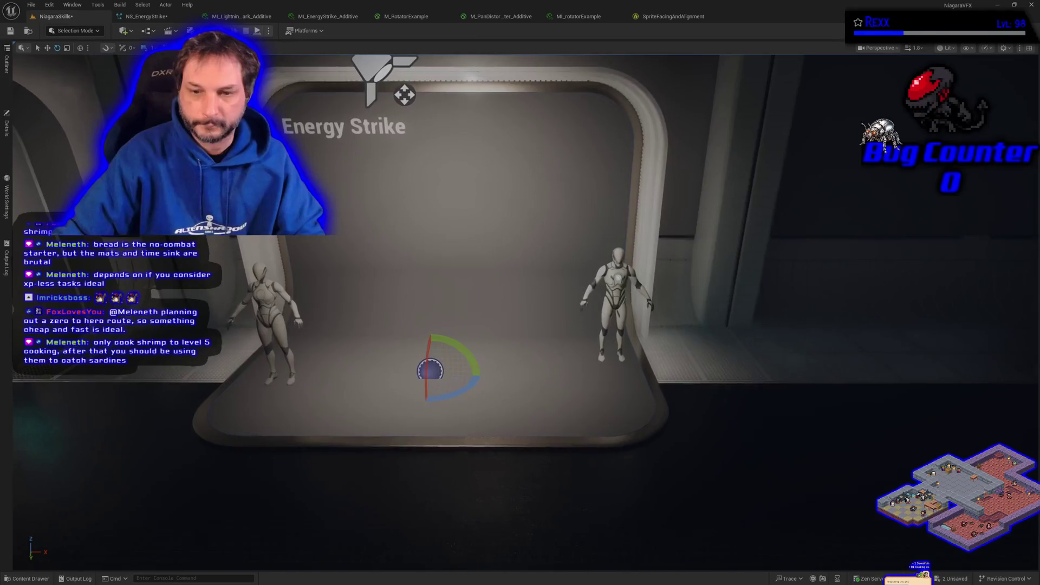
left_click(142, 19)
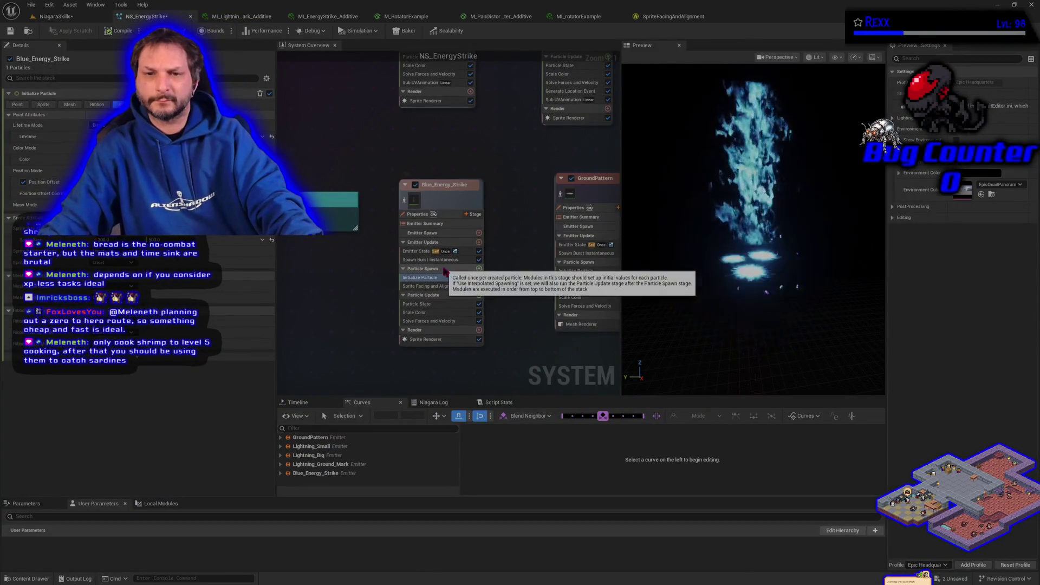
- Frame all five emitters and display Blue_Energy_Strike's Sprite Facing and Alignment settings
scroll(374, 255, "down", 4)
mouse_move(354, 182)
left_mouse_down()
mouse_move(372, 221)
mouse_move(331, 200)
left_mouse_up()
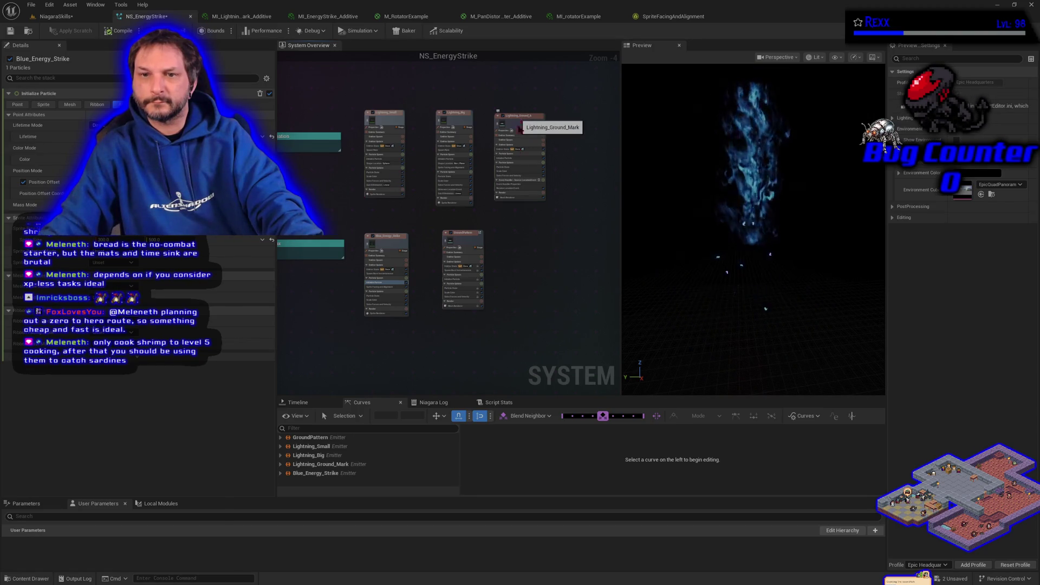
scroll(396, 316, "up", 3)
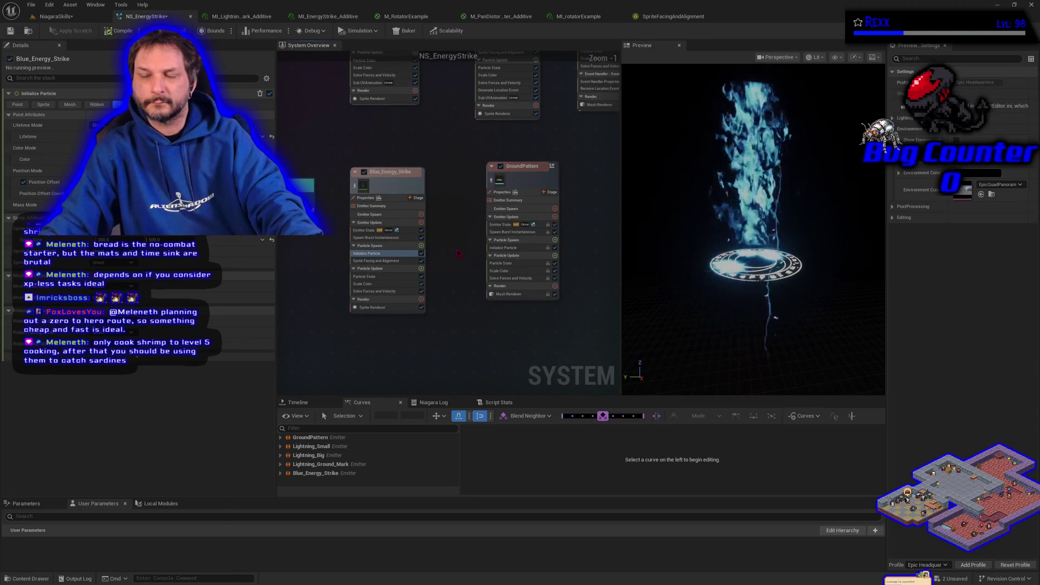
scroll(458, 253, "down", 1)
key("Home")
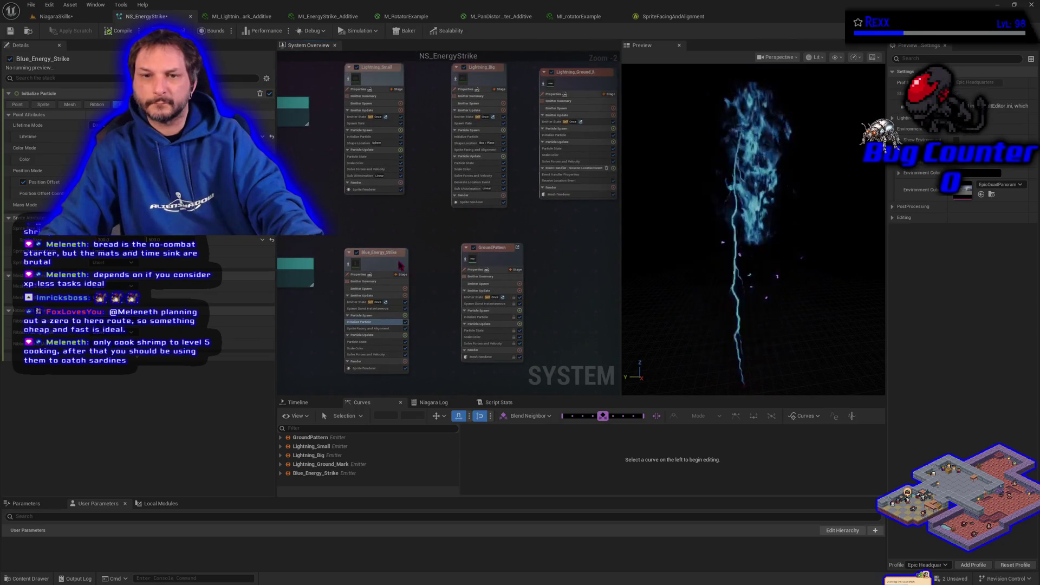
left_click(388, 263)
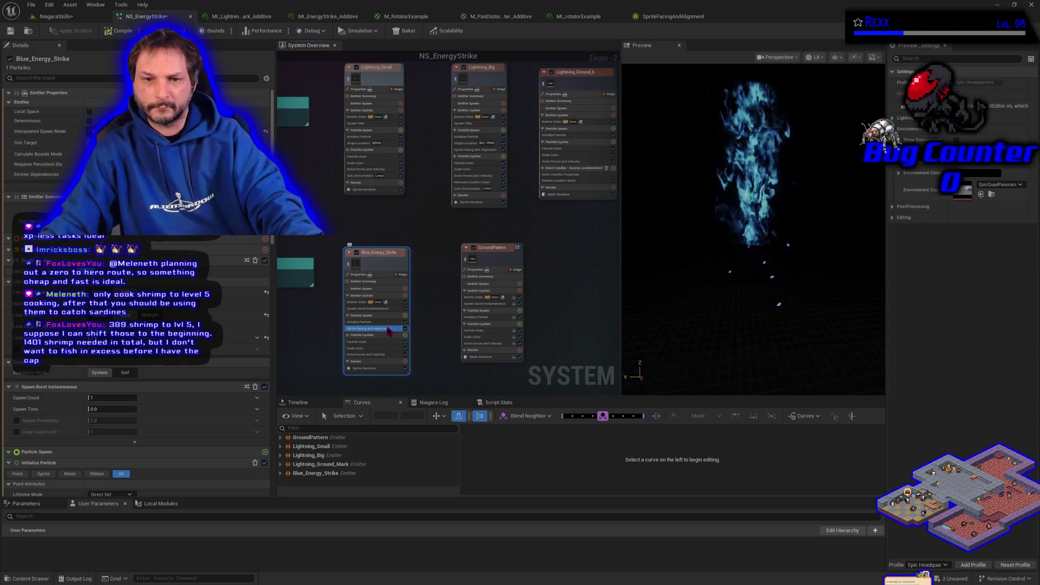
left_click(388, 329)
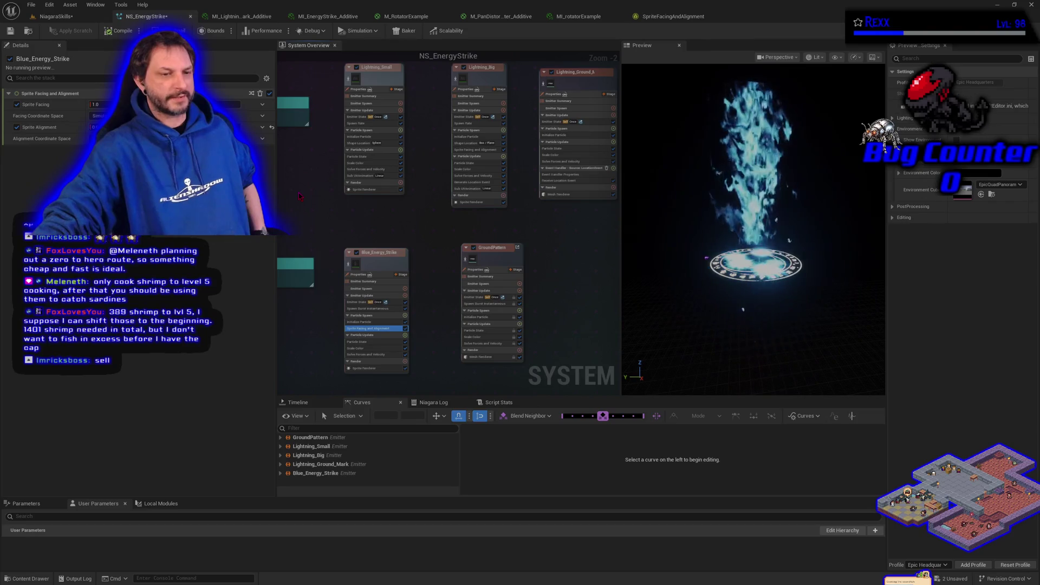
mouse_move(357, 237)
left_mouse_down()
mouse_move(423, 239)
mouse_move(376, 244)
mouse_move(394, 243)
left_mouse_up()
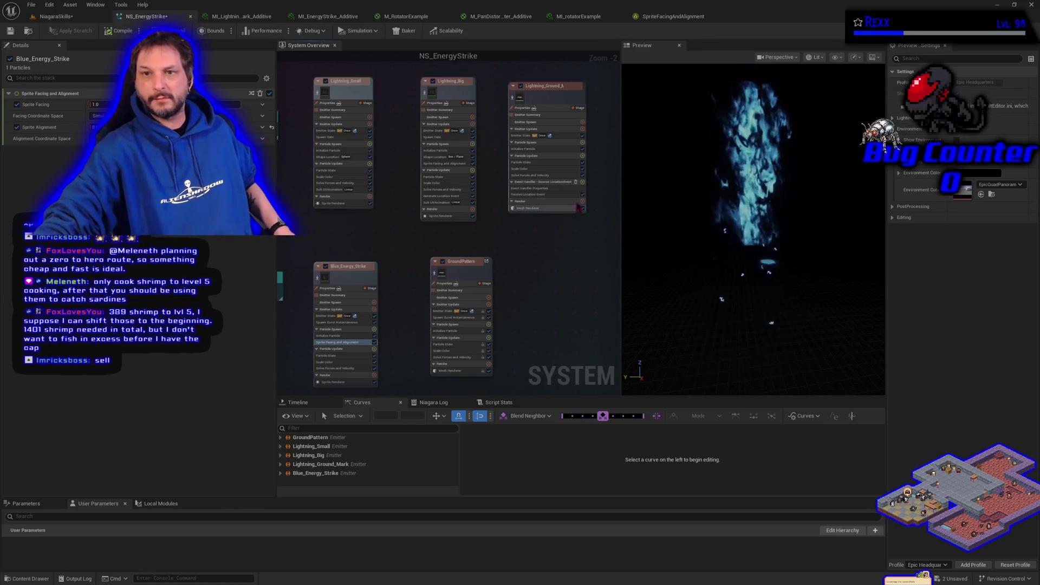
- Review Lightning_Ground_Mark's emitter spawn, emitter state and initial particle settings
left_click(556, 101)
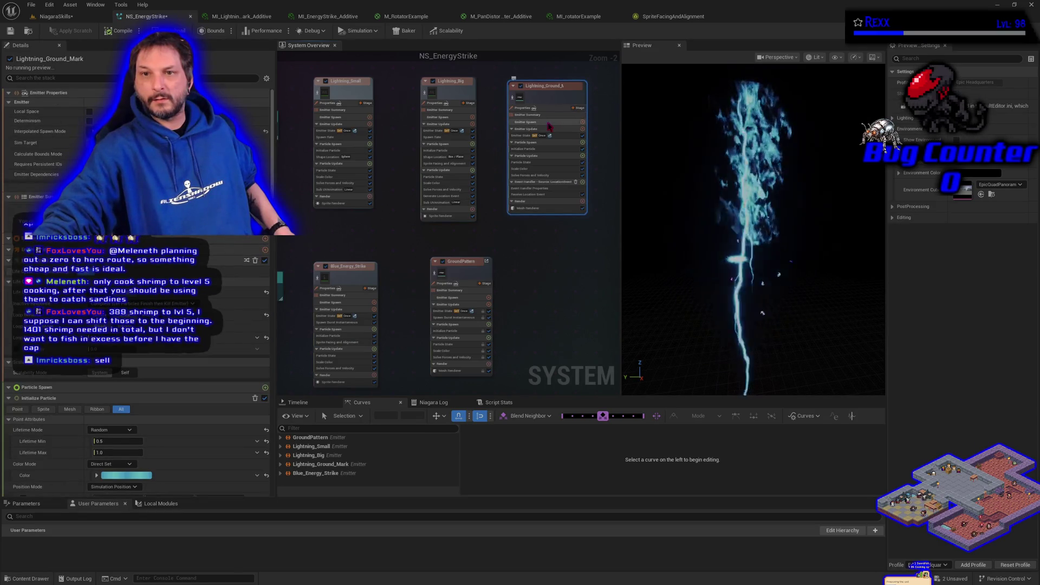
left_click(545, 123)
left_click(520, 136)
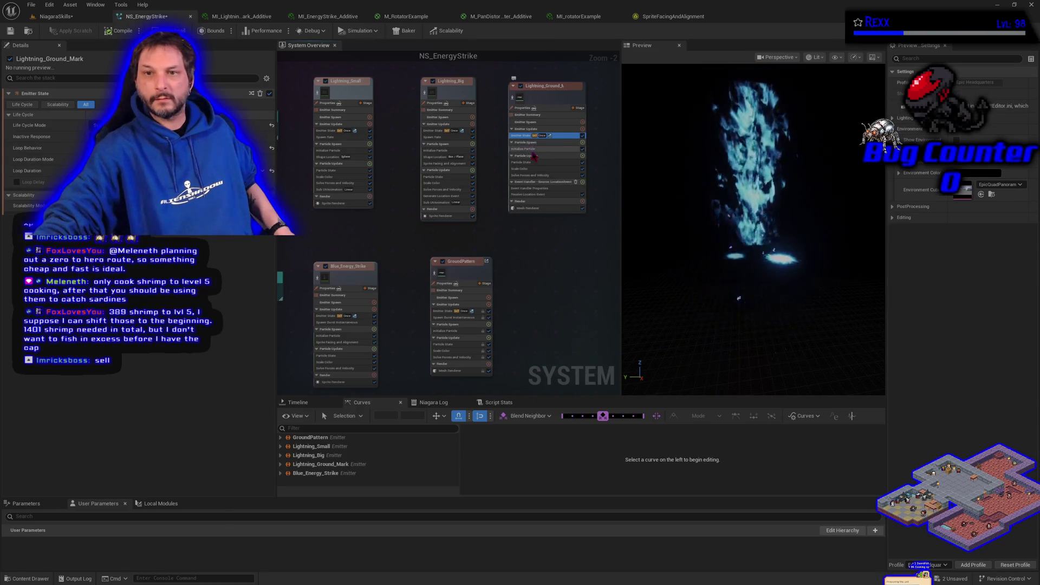
left_click(523, 149)
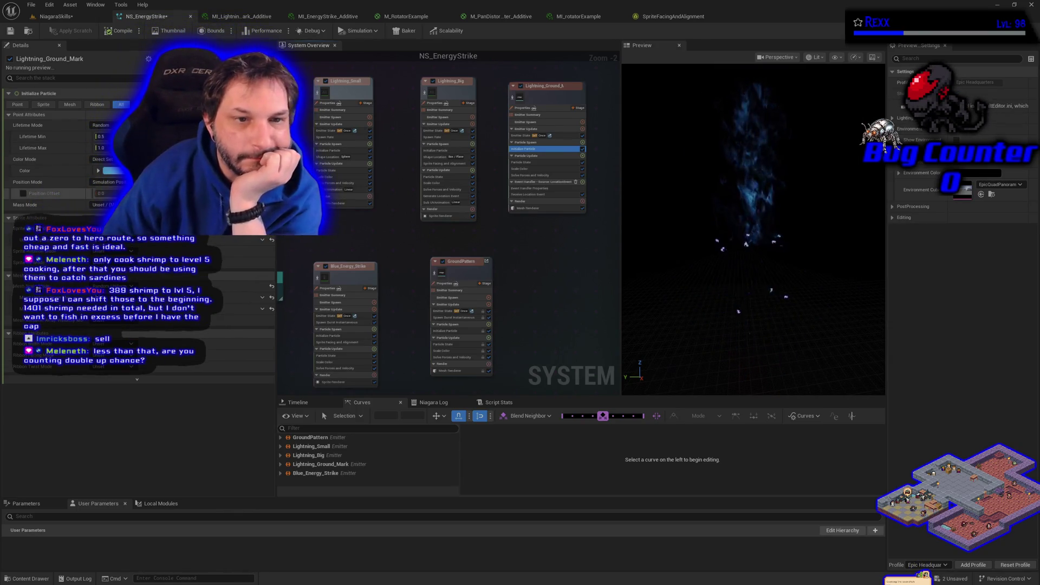
- Set Lightning_Ground_Mark's rotation mode to Direct Normalized Angle (0-1) and save NS_EnergyStrike
mouse_move(130, 183)
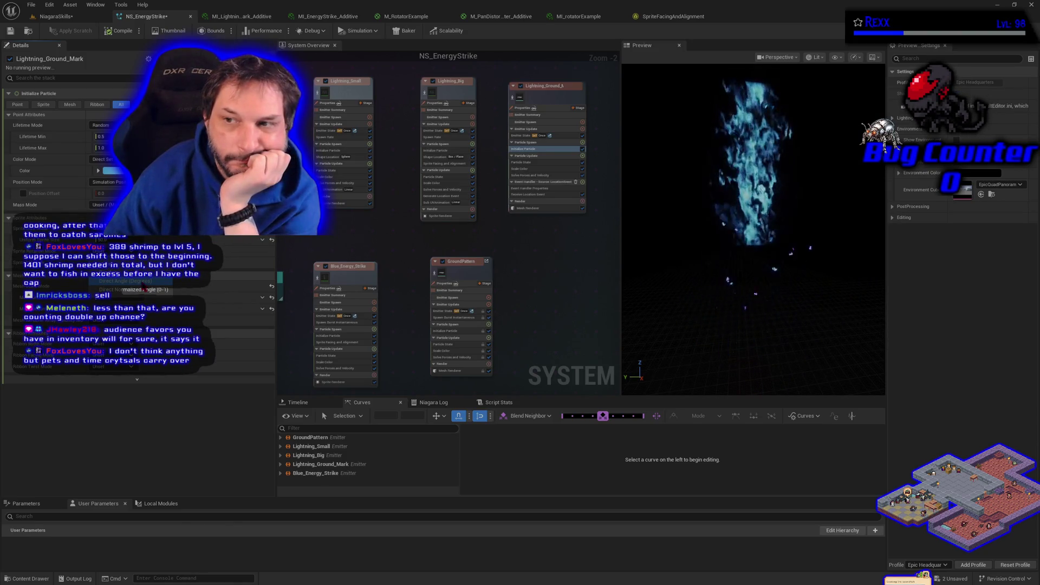
left_click(144, 290)
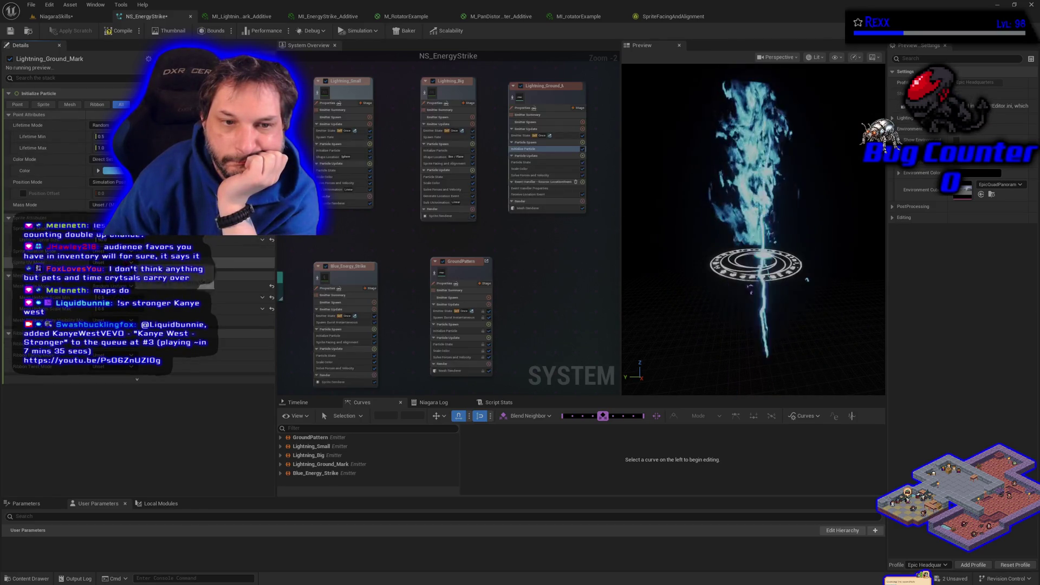
left_click(11, 30)
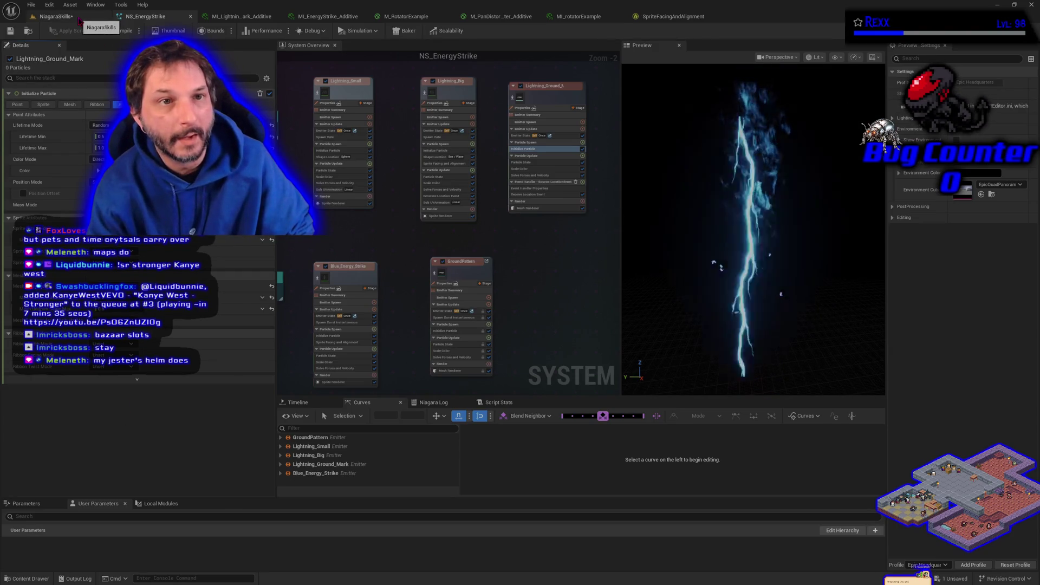
left_click(80, 21)
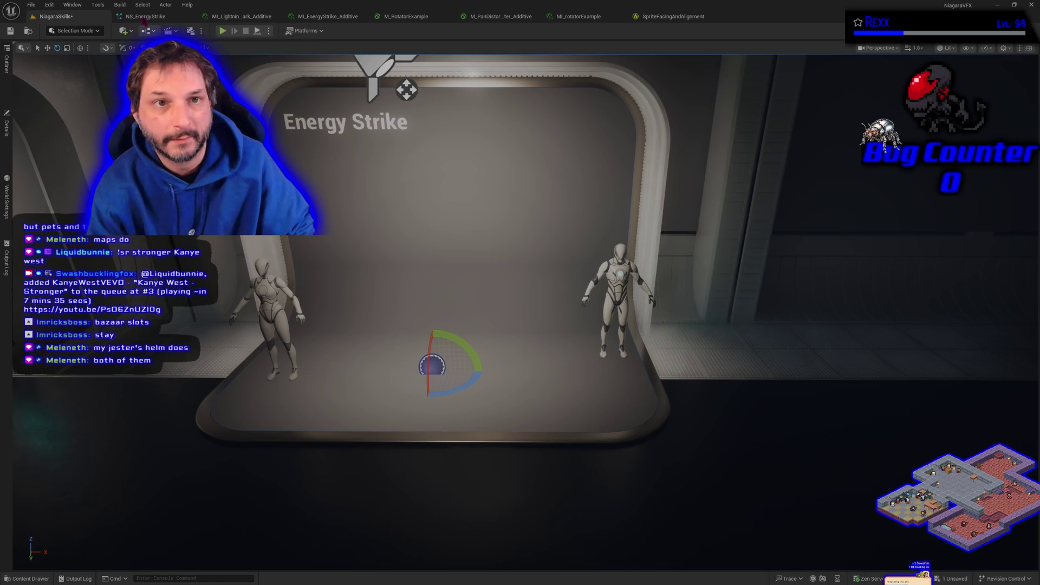
left_click(145, 17)
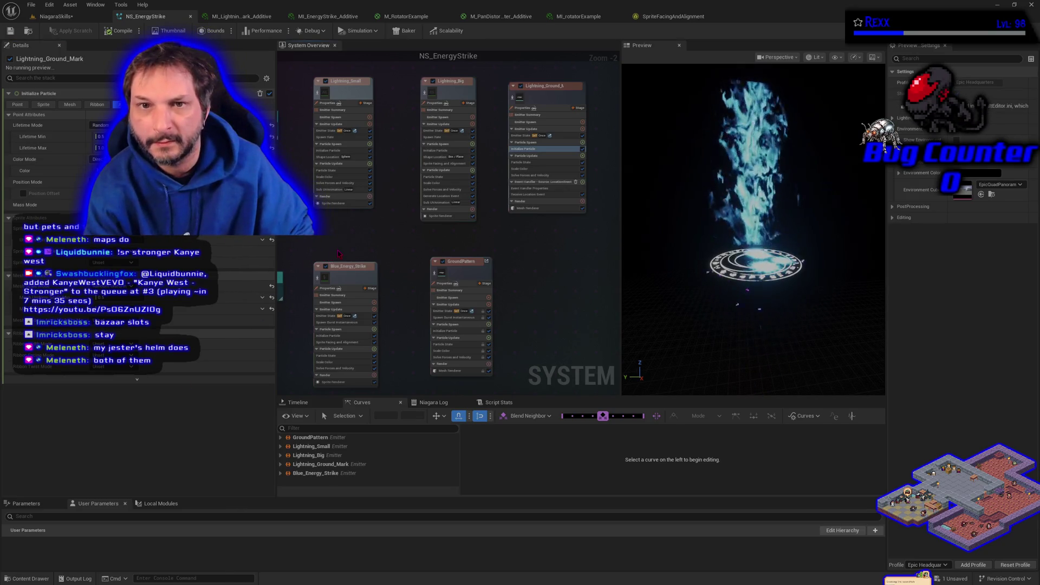
- Set Blue_Energy_Strike's Sprite Alignment to 1.0 and return to the NiagaraSkills level
left_click(362, 279)
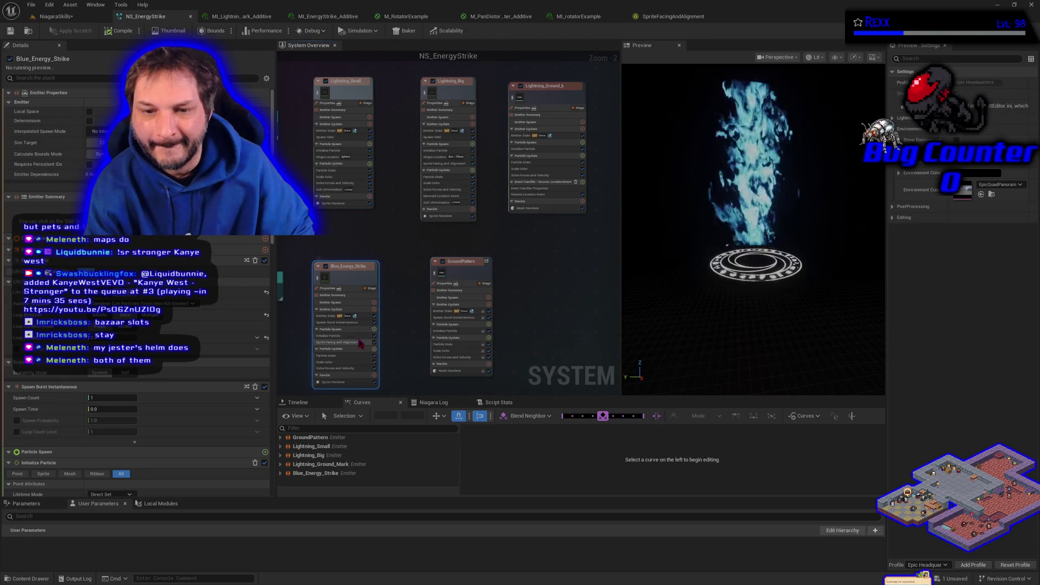
left_click(361, 343)
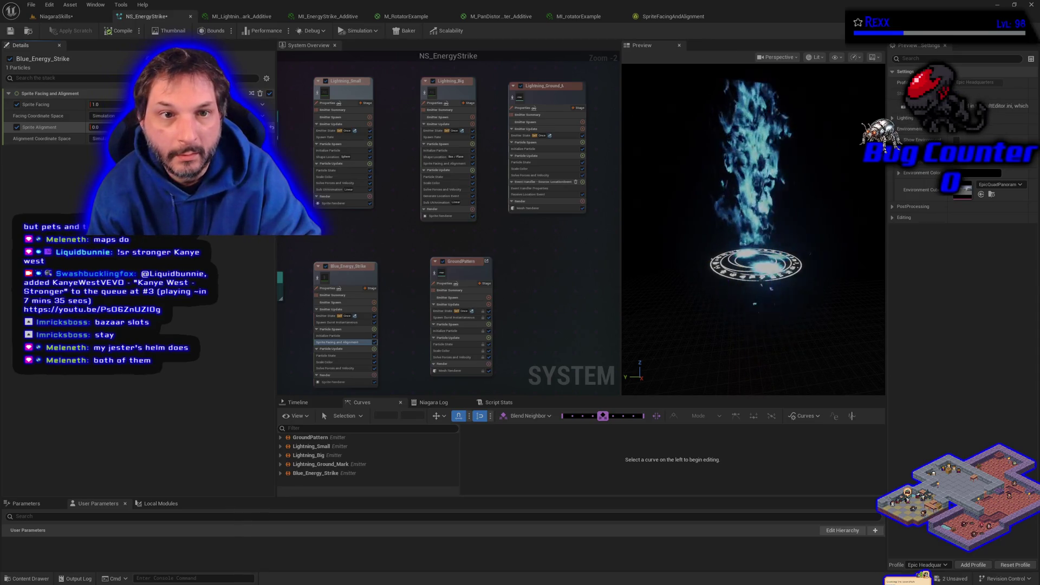
left_click(96, 126)
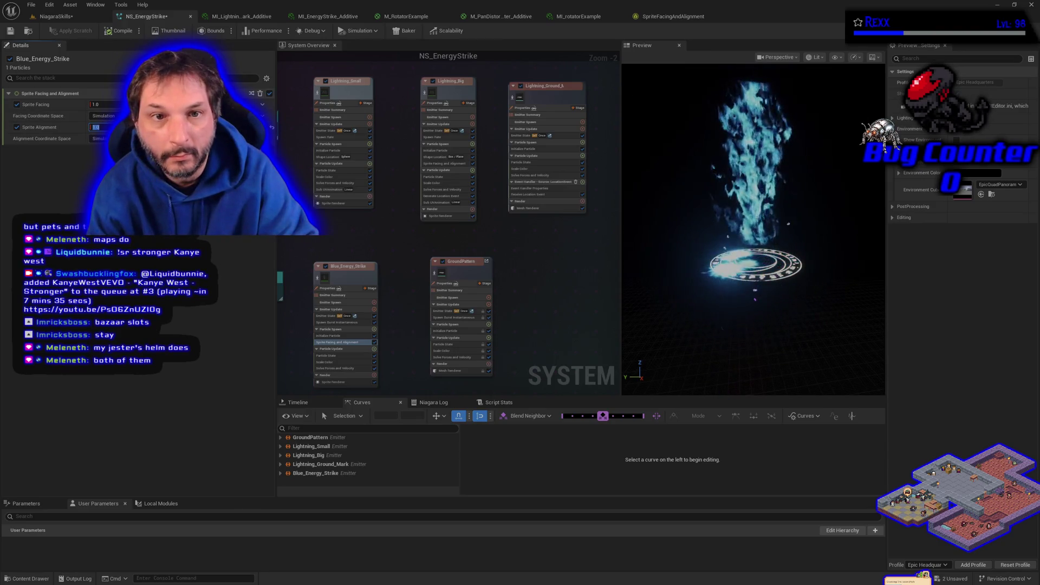
key("Return")
left_click(68, 17)
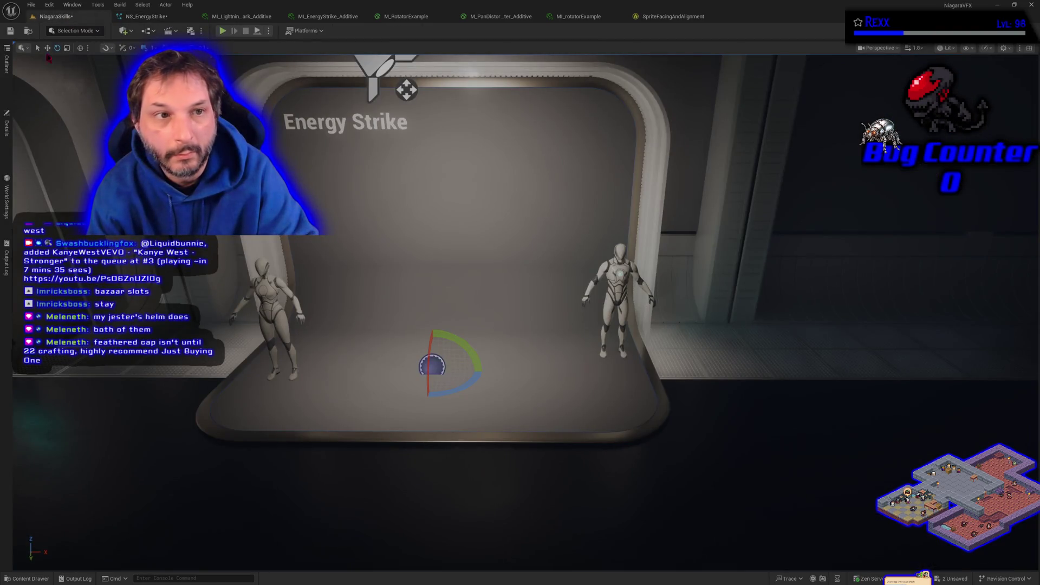
- Watch the effect play from BP_DefaultVFXSpawner6, then go back to the NS_EnergyStrike editor
left_click(6, 131)
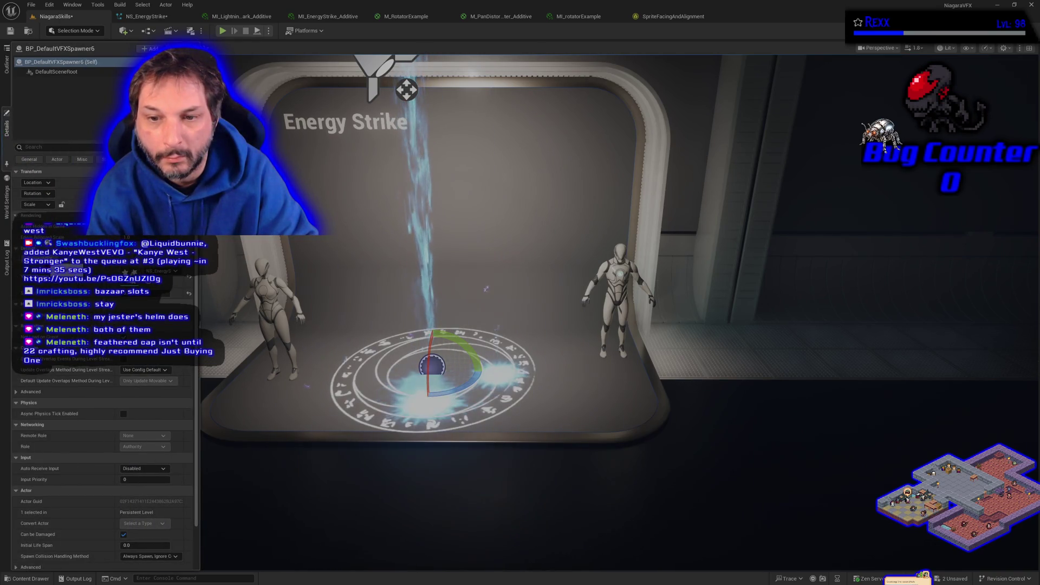
left_click(155, 17)
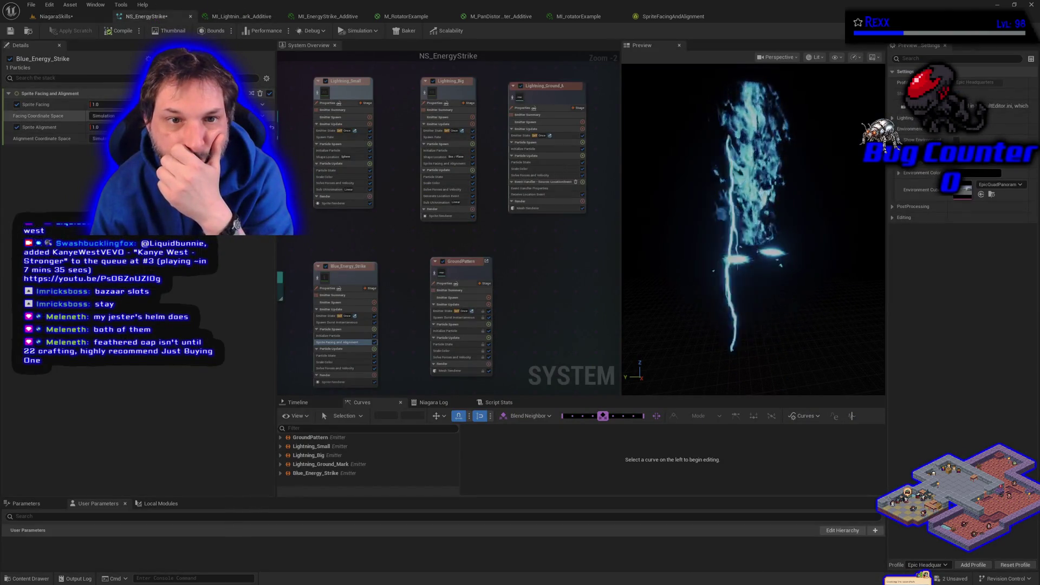
- Reset Blue_Energy_Strike's Sprite Alignment to 0, give it Custom Alignment with Face Camera facing, and save
type("0")
key("Return")
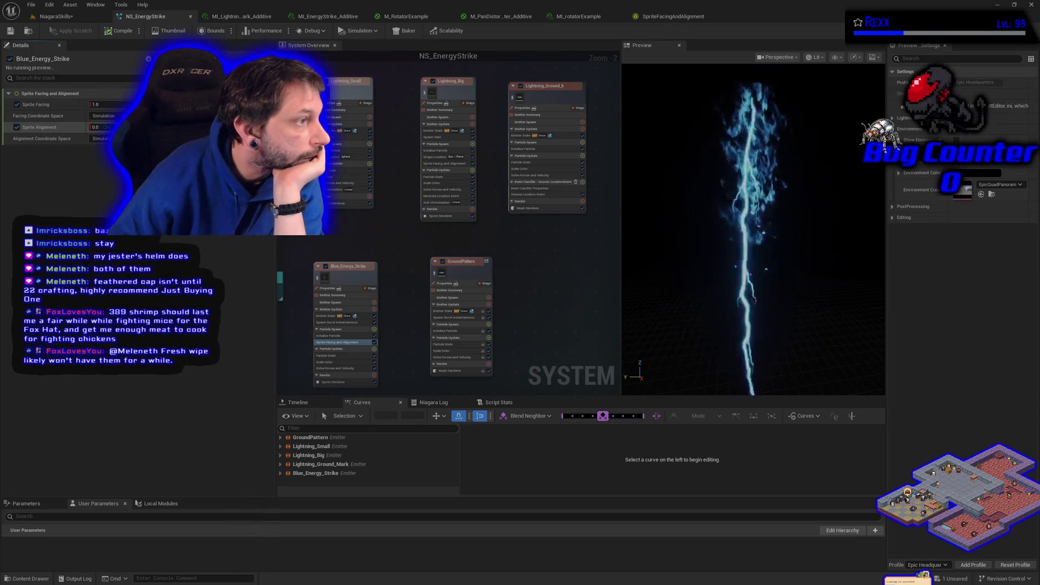
left_click(343, 382)
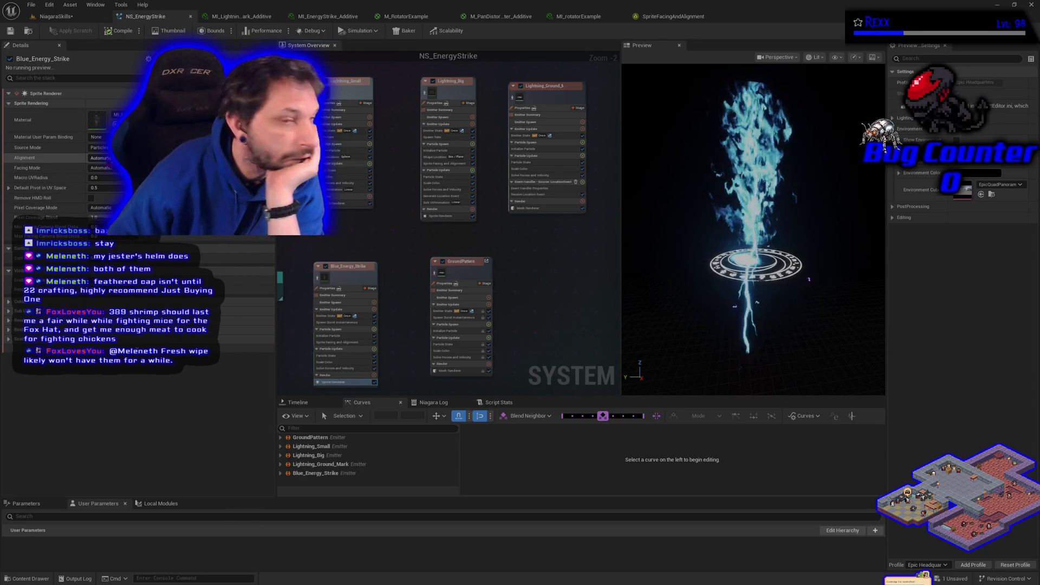
left_click(106, 158)
left_click(111, 180)
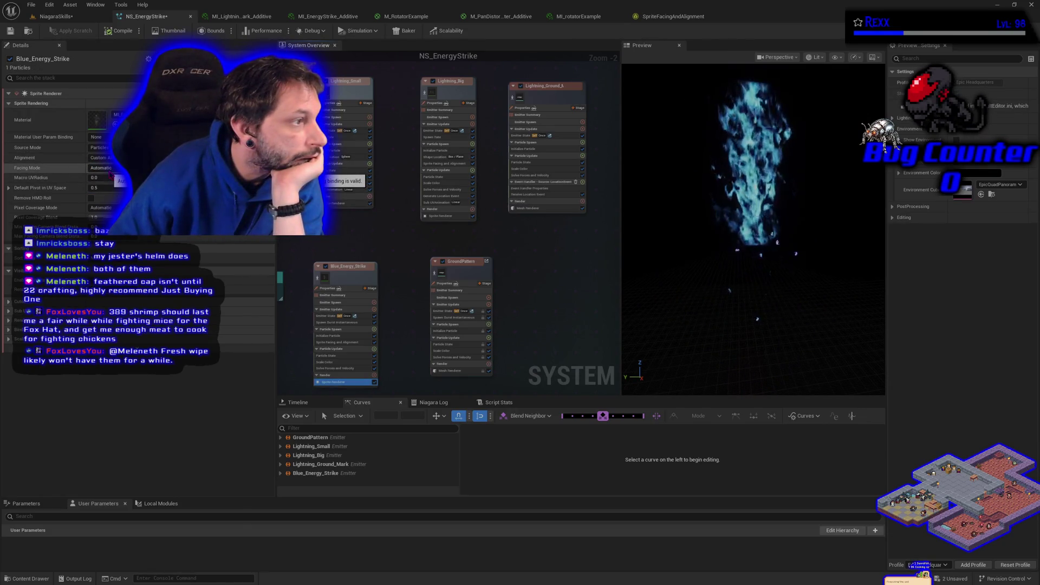
left_click(103, 168)
left_click(108, 177)
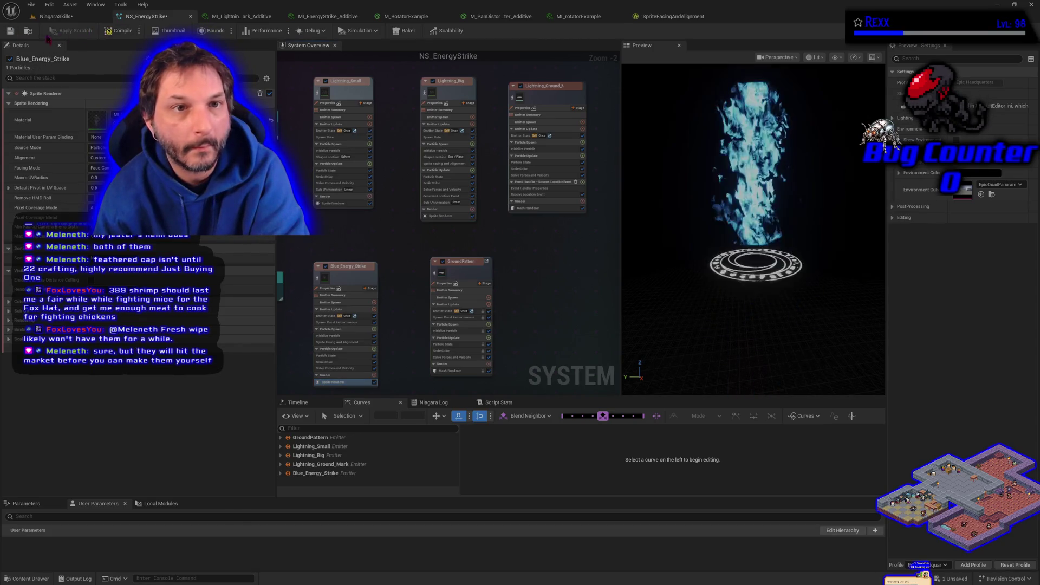
left_click(10, 31)
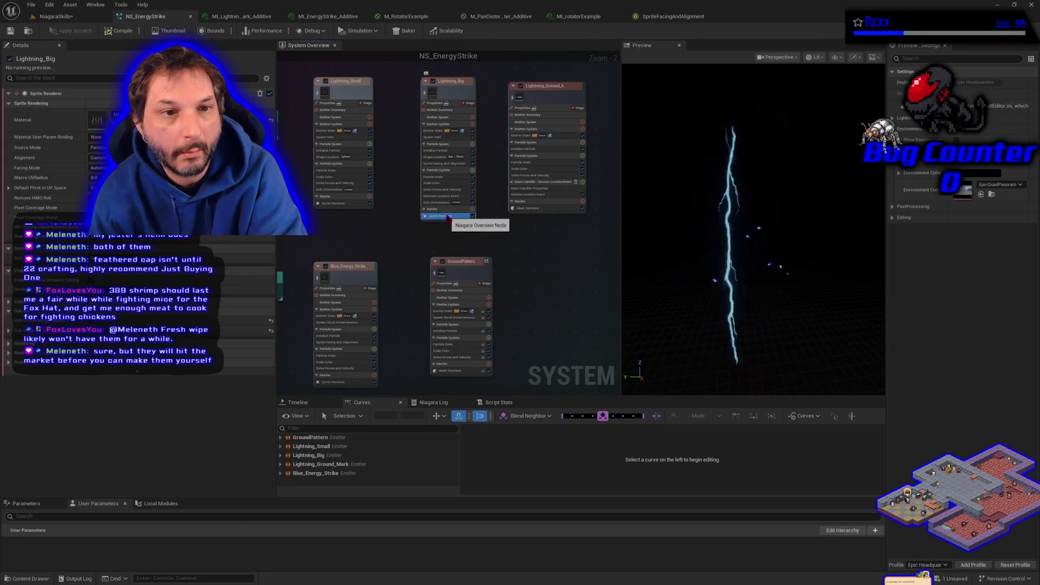
- Make Lightning_Big's sprites face the camera, then return to the Energy Strike stage
left_click(440, 216)
left_click(100, 168)
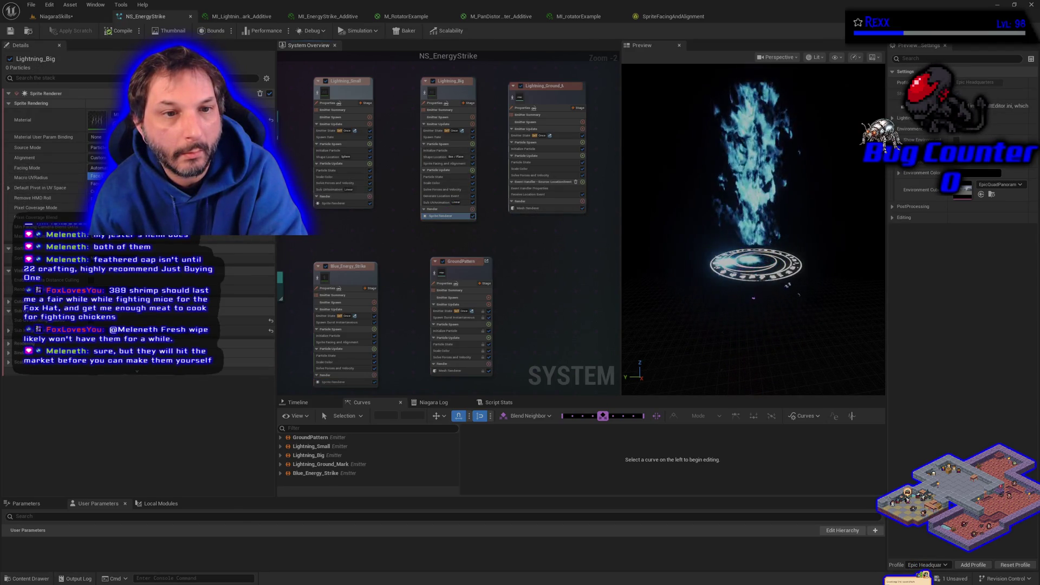
left_click(108, 179)
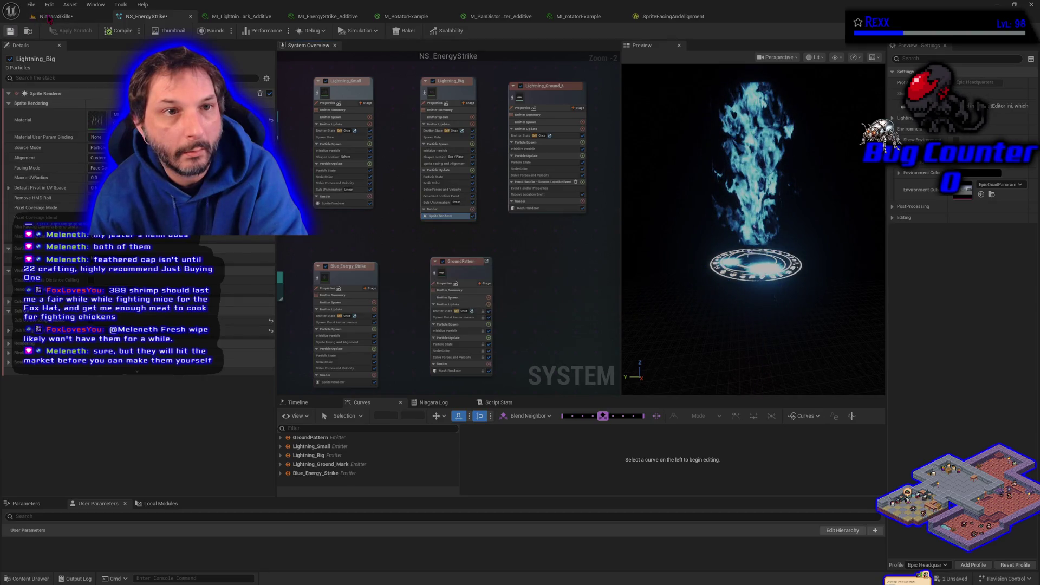
left_click(48, 18)
left_click(14, 140)
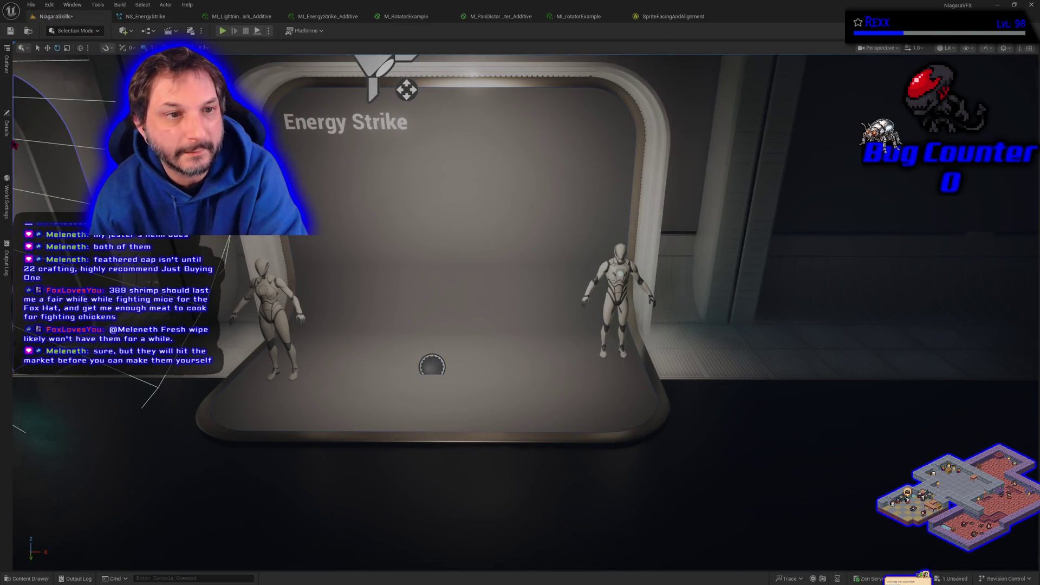
- Test-fire the strike from the stage's effect spawner, then return to the NS_EnergyStrike editor
left_click(431, 367)
left_click(7, 133)
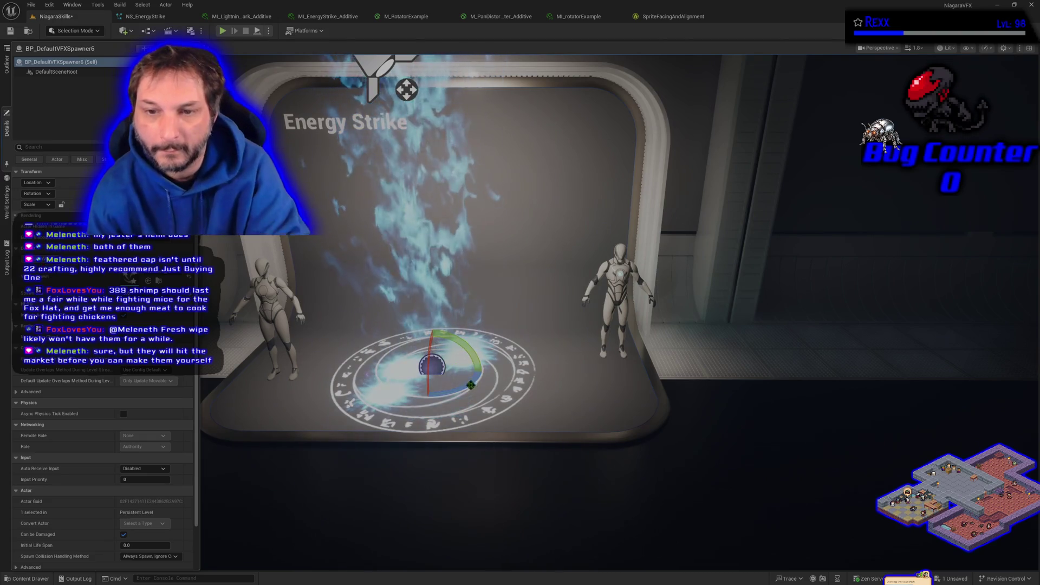
scroll(471, 386, "down", 5)
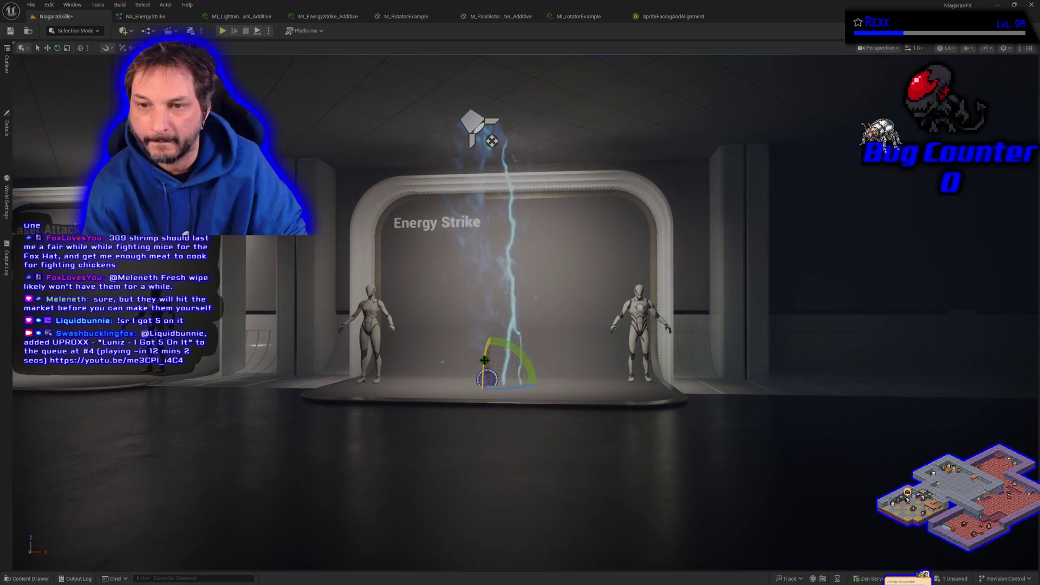
left_click(146, 16)
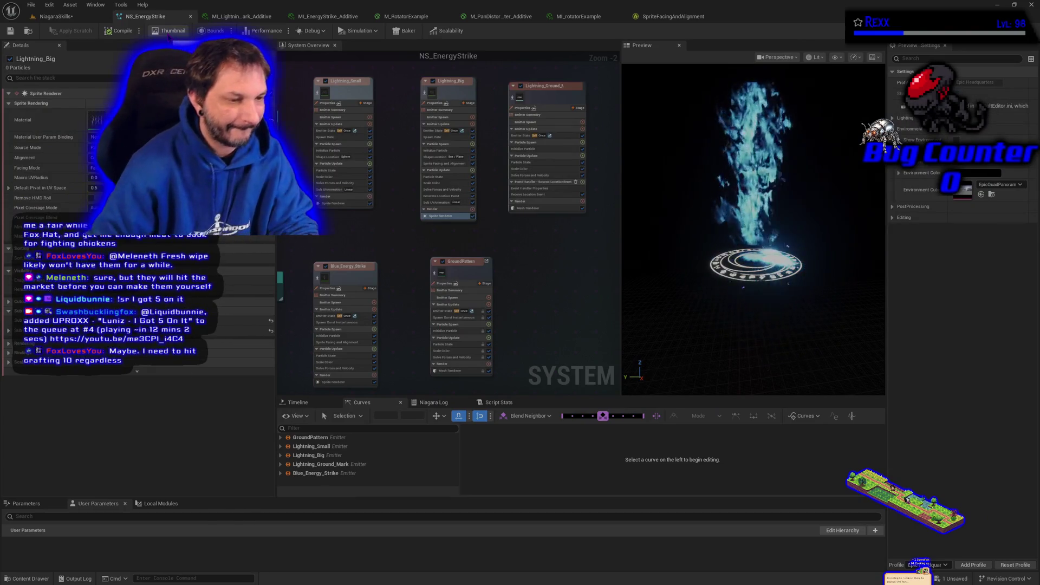
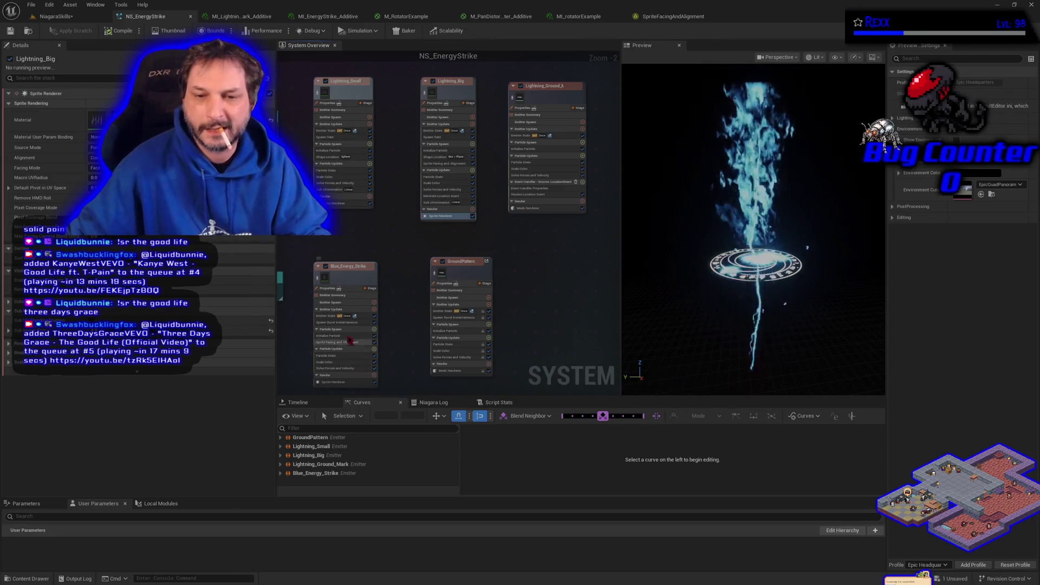
- Show the Blue_Energy_Strike emitter's Sprite Renderer settings in the Details panel
left_click(335, 382)
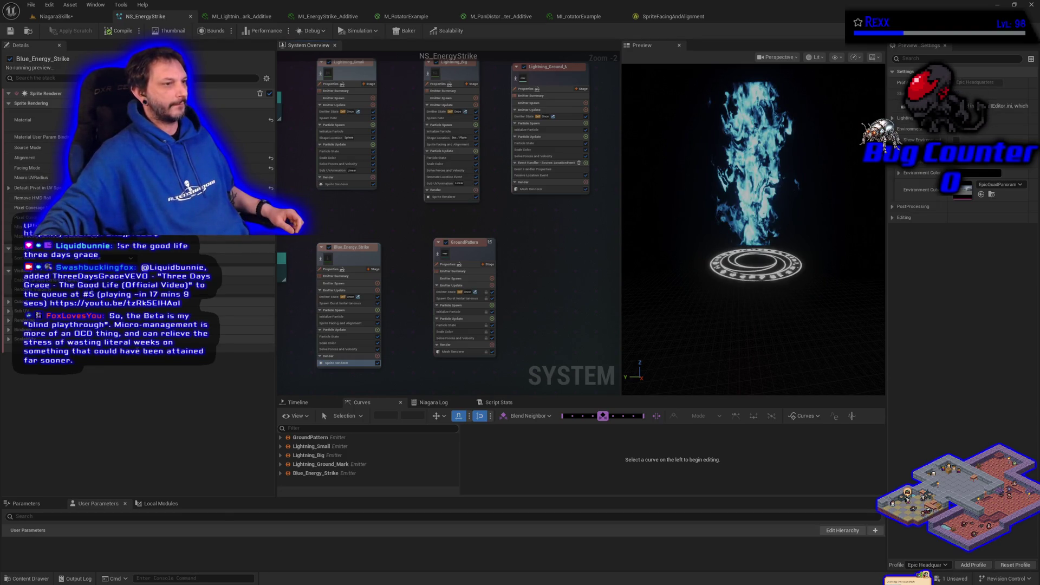
left_click(54, 17)
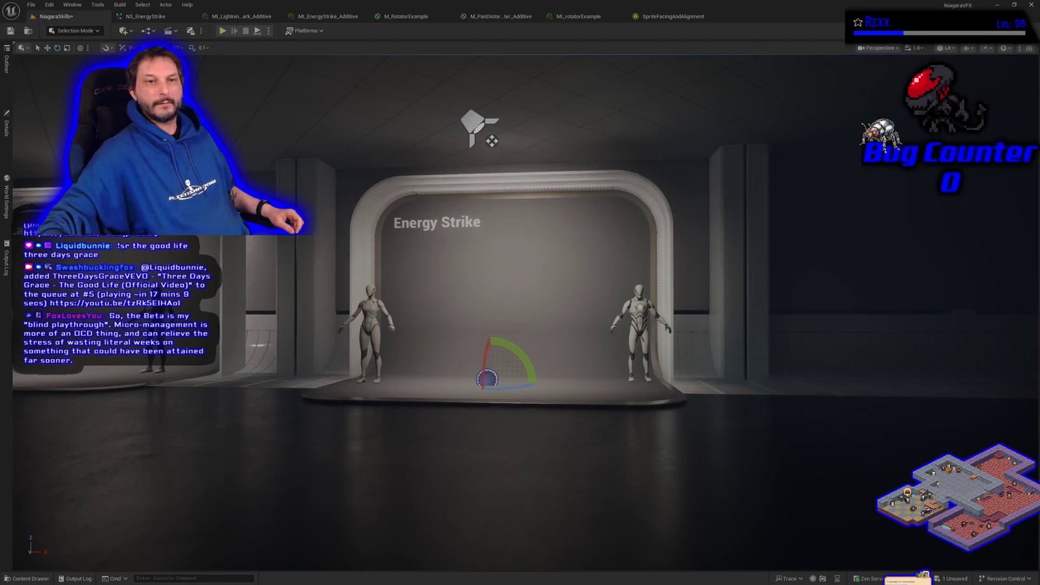
left_click(7, 76)
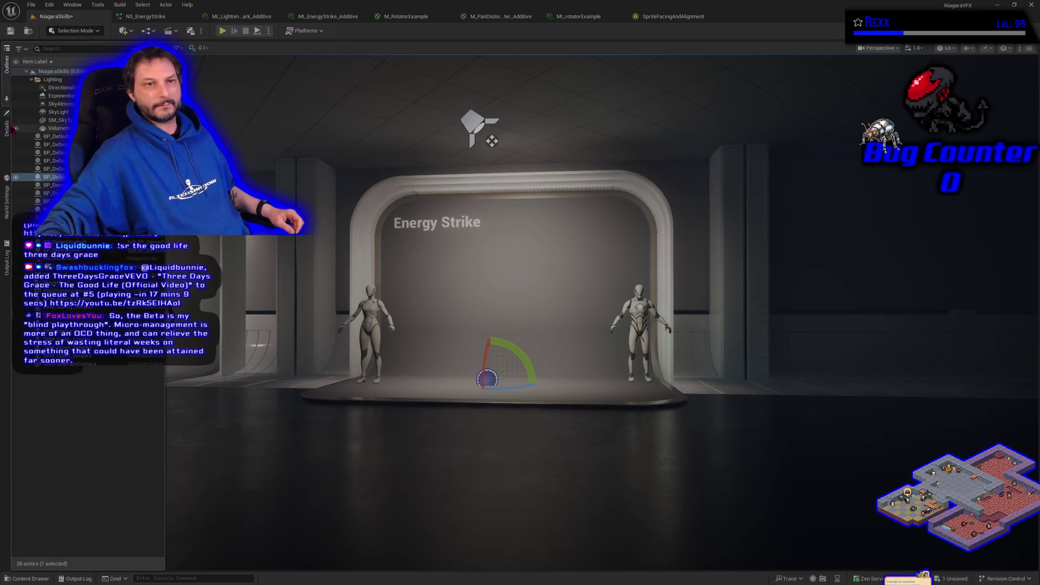
left_click(7, 129)
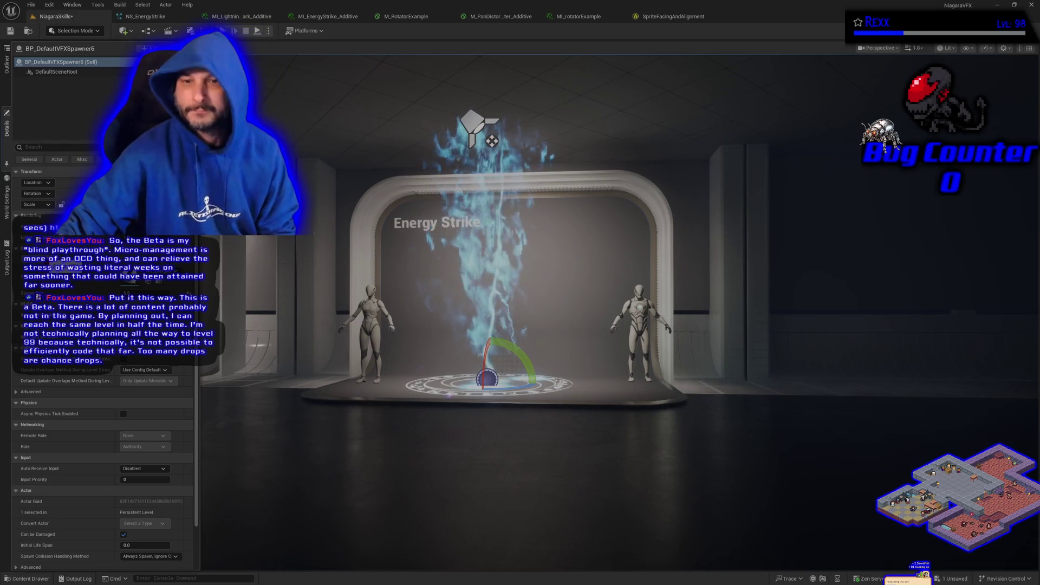
left_click(145, 16)
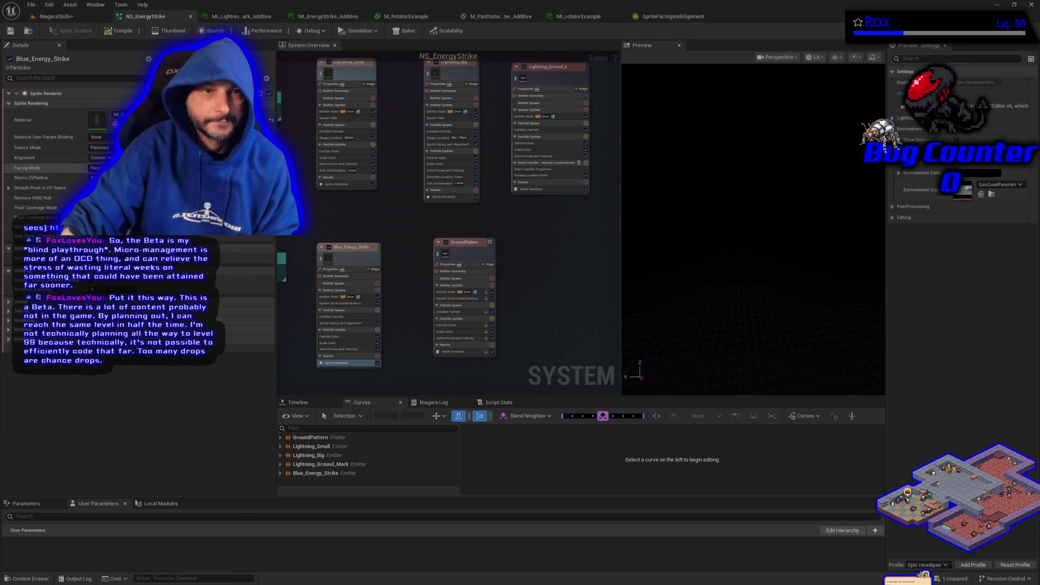
- Open Blue_Energy_Strike's Initialize Particle settings, save NS_EnergyStrike, and return to the NiagaraSkills level
left_click(341, 316)
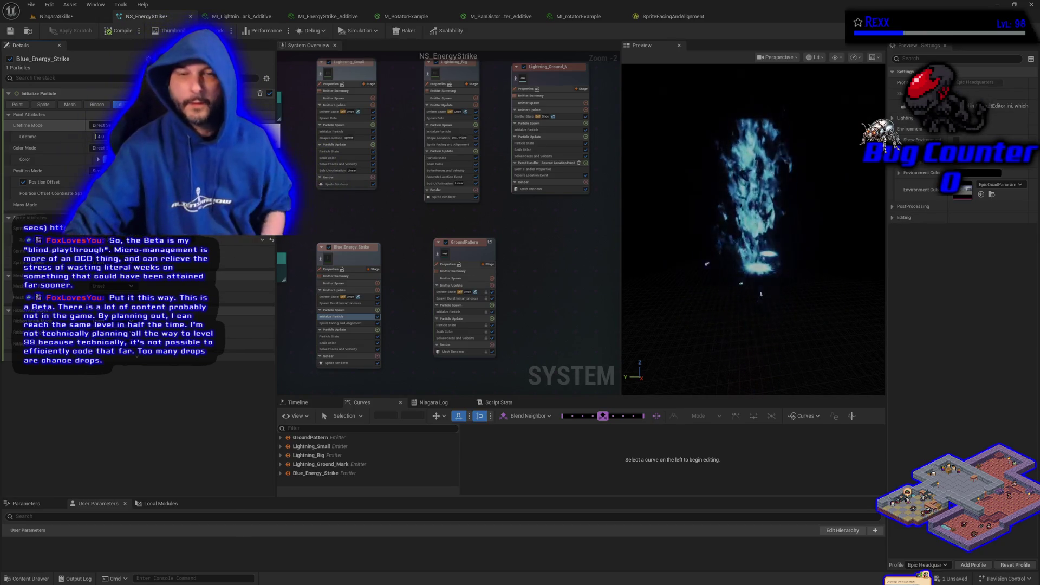
left_click(8, 30)
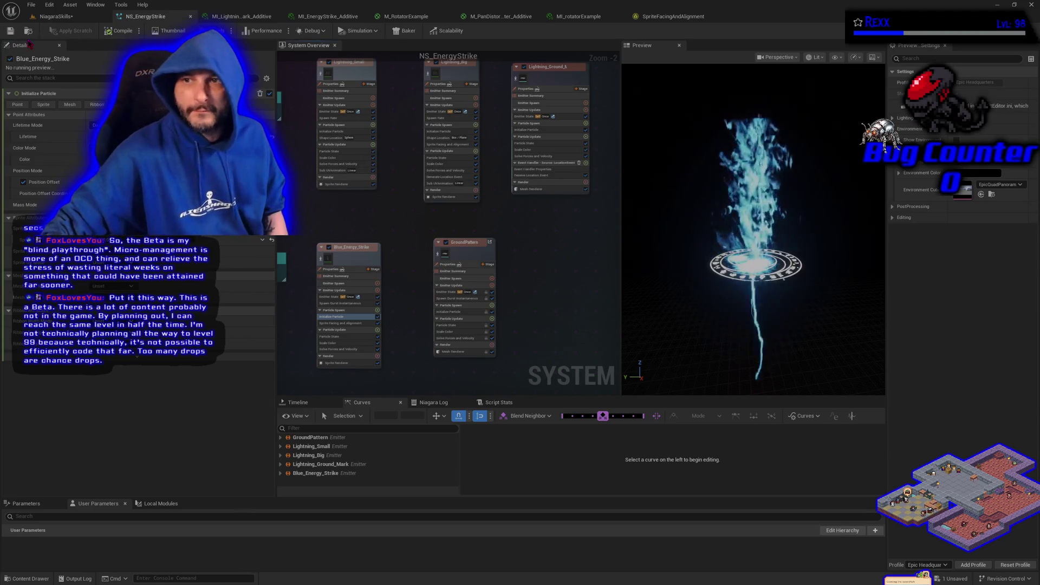
left_click(54, 17)
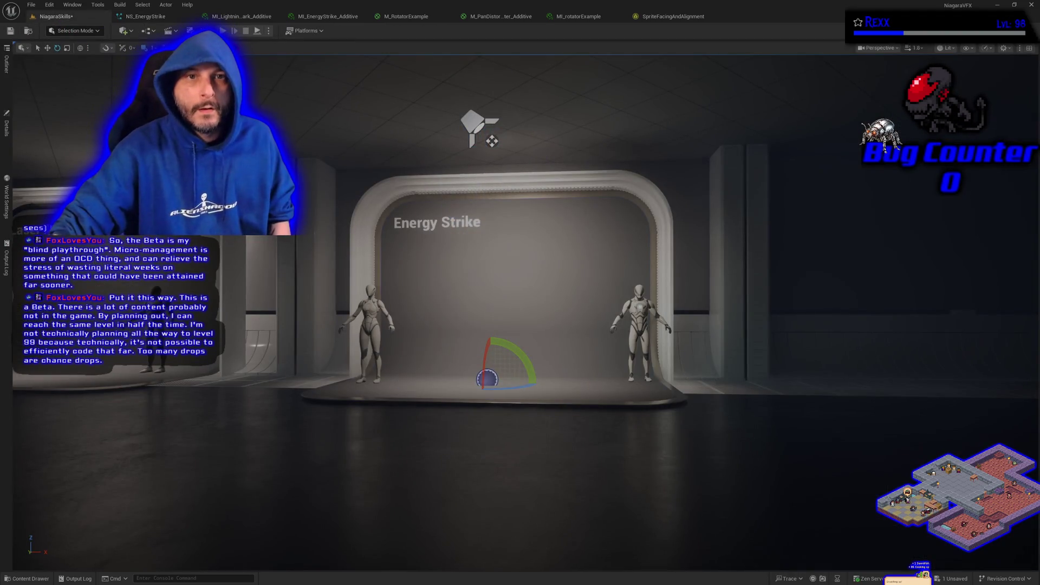
left_click(258, 30)
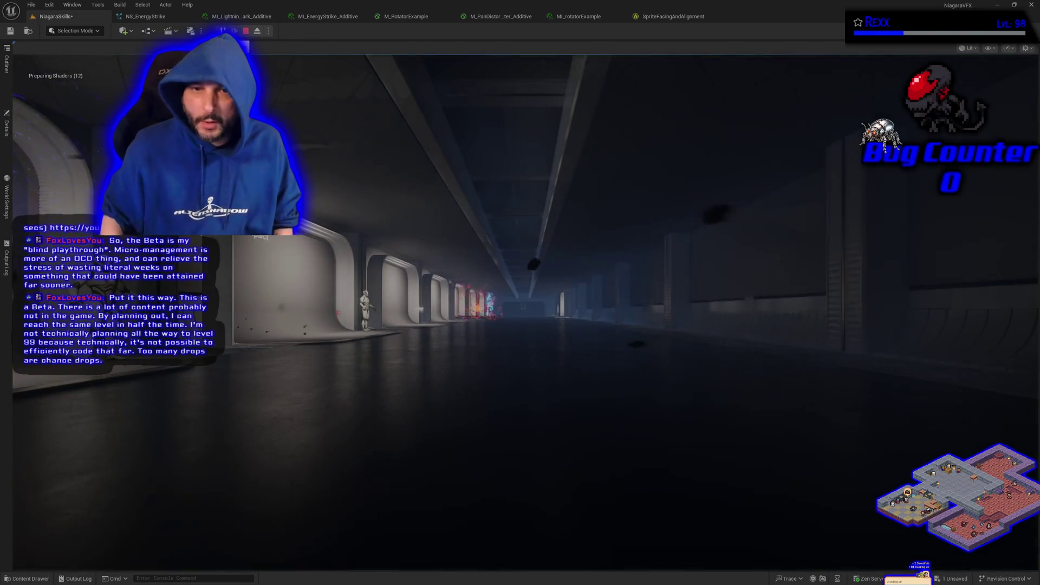
key("Escape")
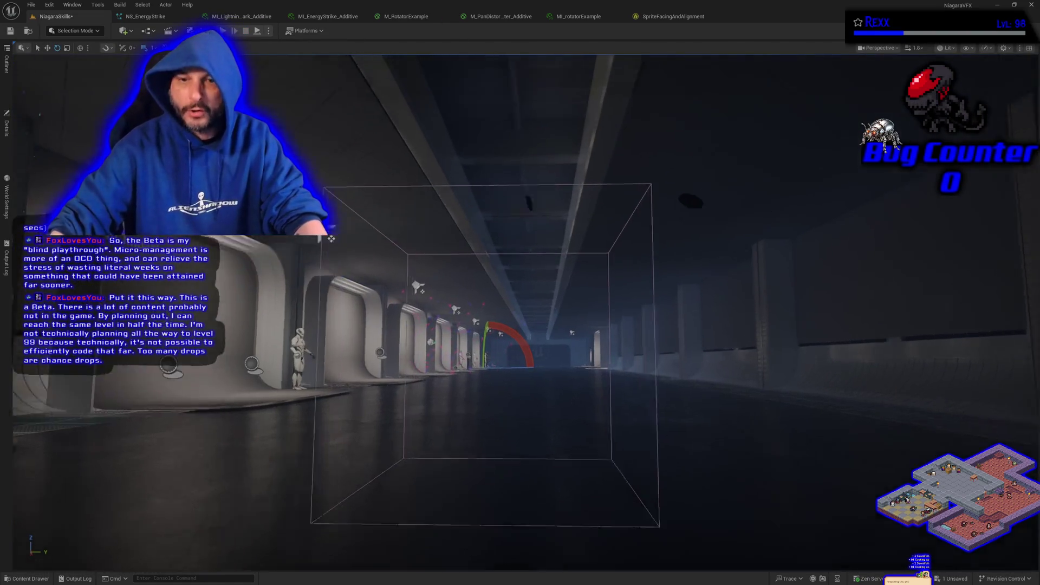
left_click_drag(331, 238, 668, 275)
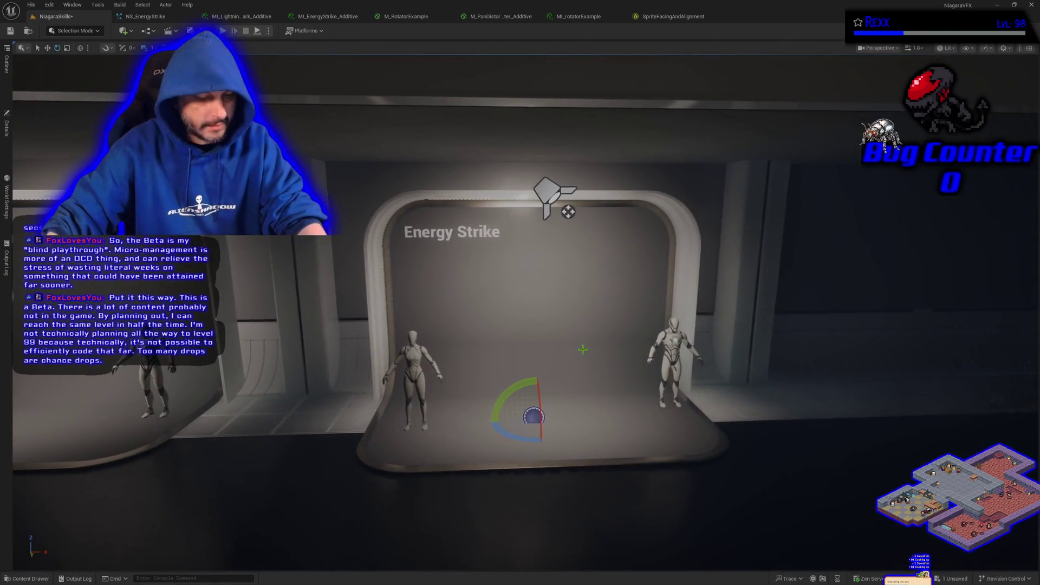
key("w")
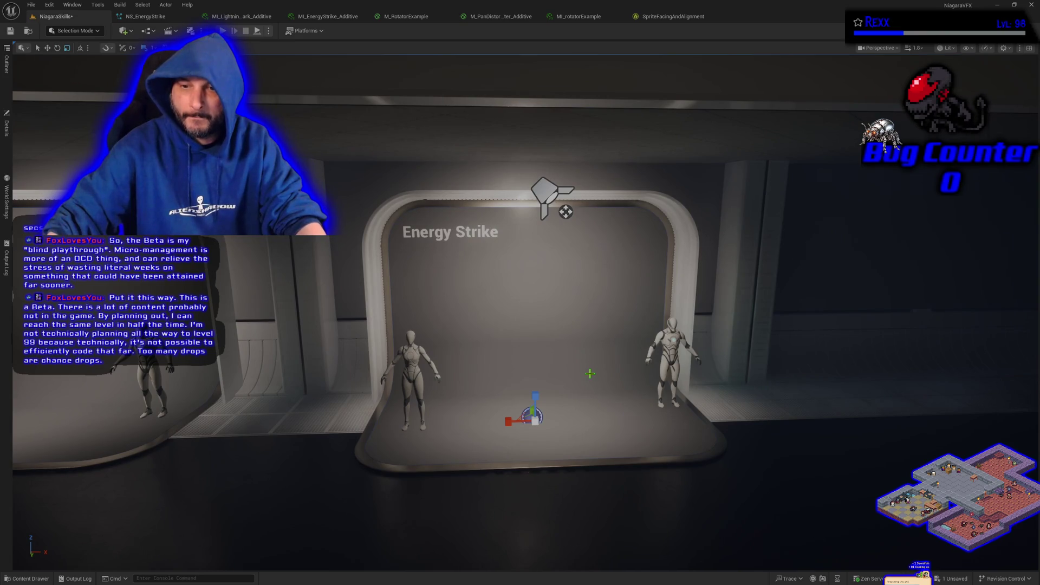
key("ctrl+grave")
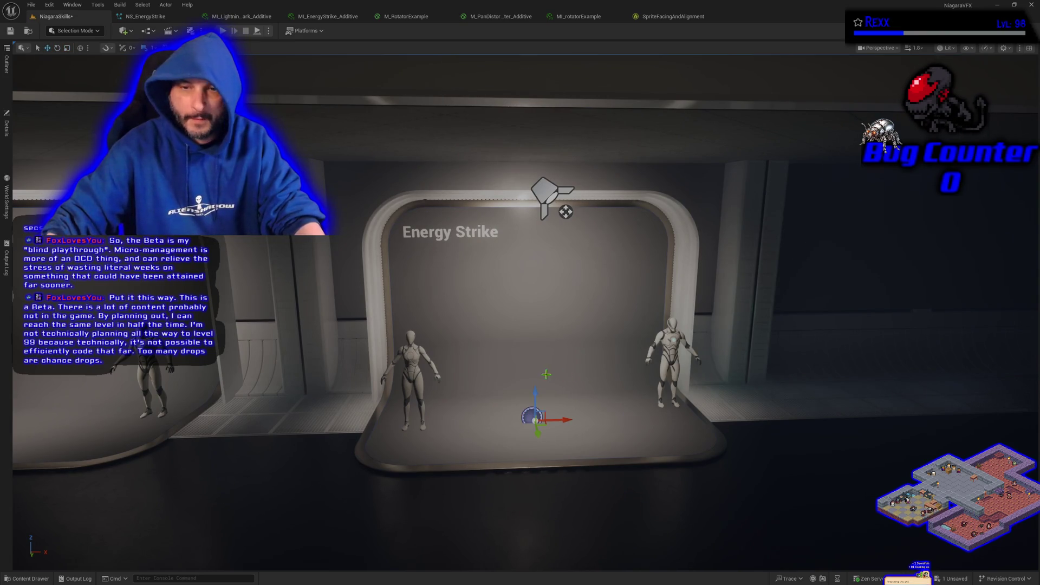
- Show BP_DefaultVFXSpawner6's properties from a closer view of the Energy Strike stage, then reopen NS_EnergyStrike
left_click(6, 128)
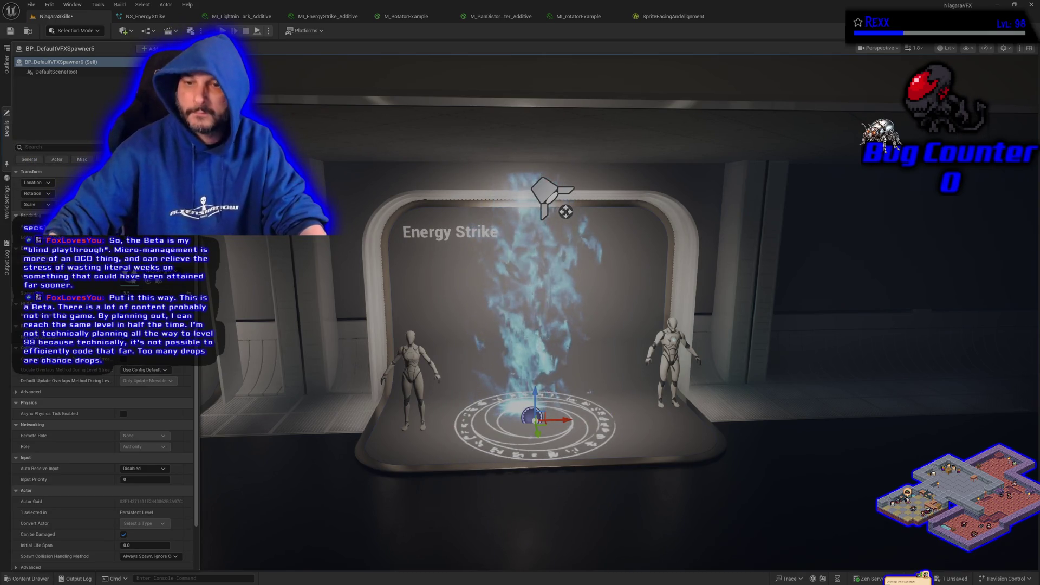
left_click_drag(477, 411, 487, 385)
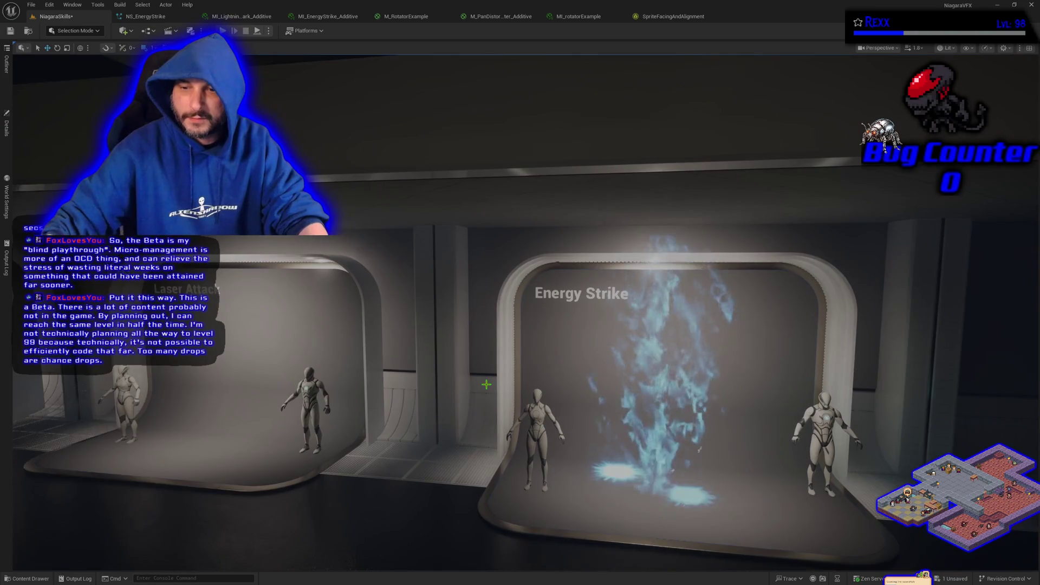
left_click(6, 129)
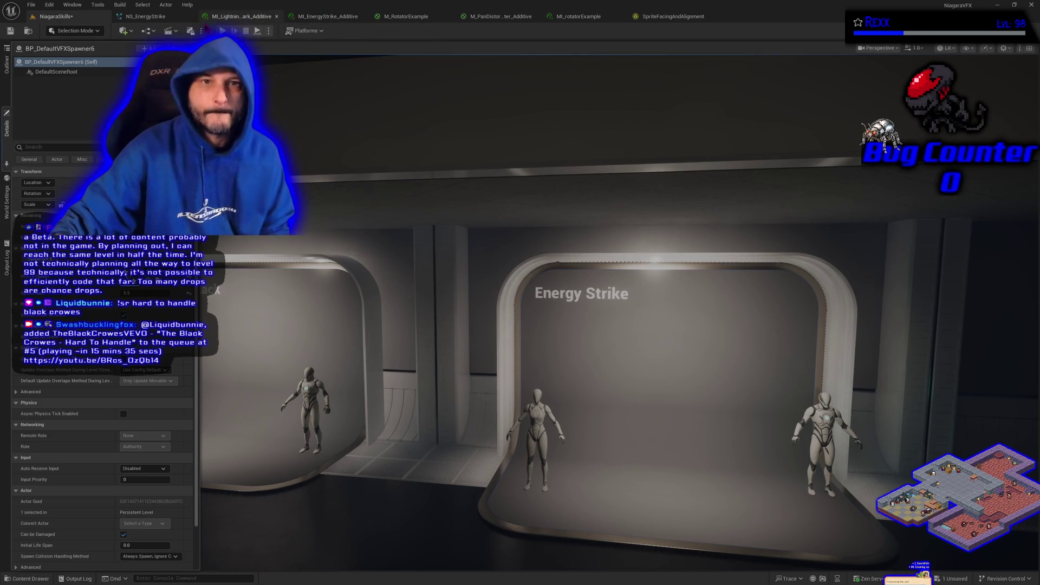
left_click(155, 17)
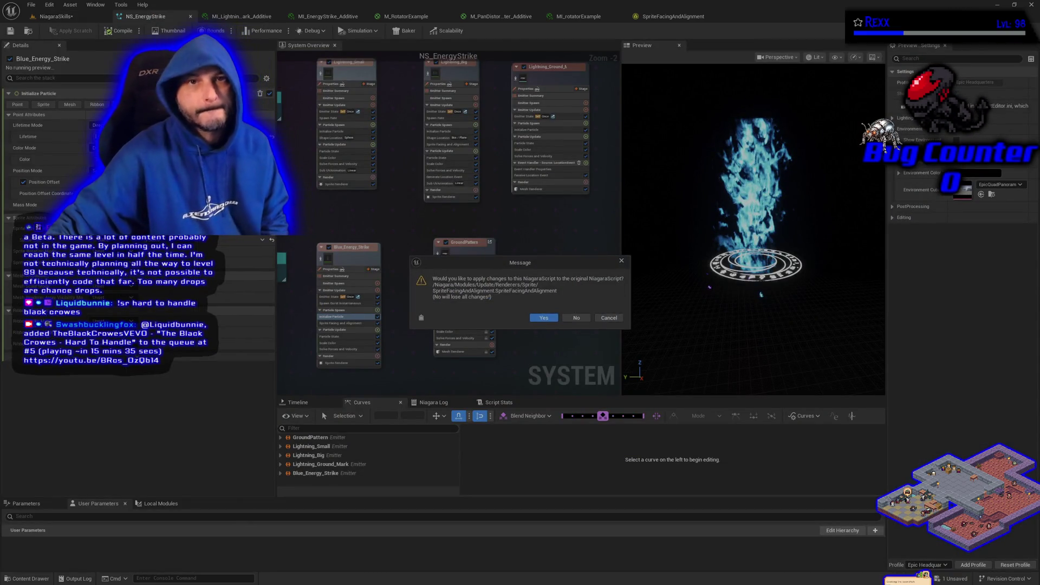
- Dismiss the prompt asking to apply the SpriteFacingAndAlignment script changes
left_click(543, 318)
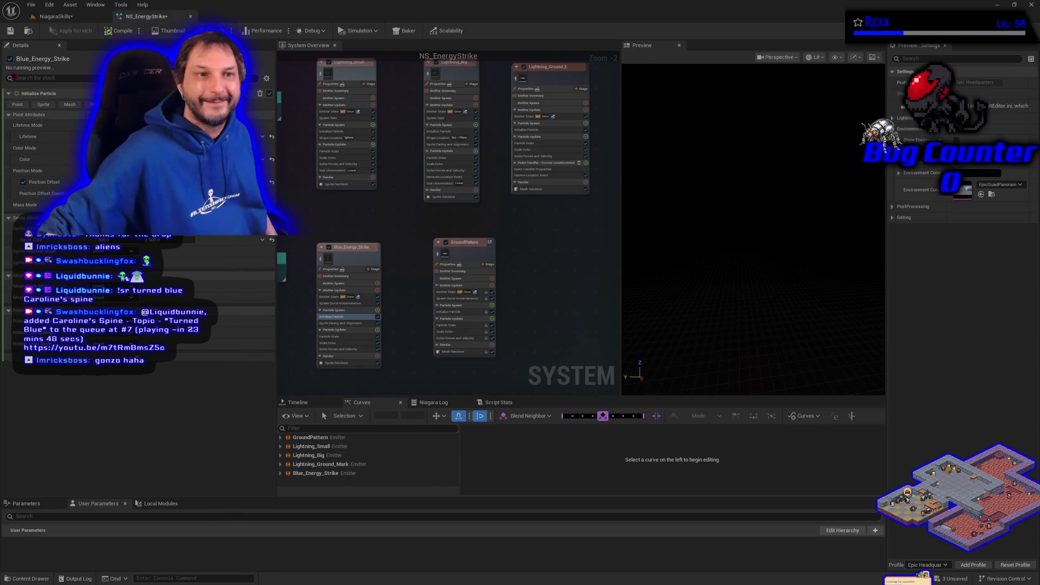
- Save NS_EnergyStrike and all other unsaved assets, then bring up the Amazon product page
left_click(14, 33)
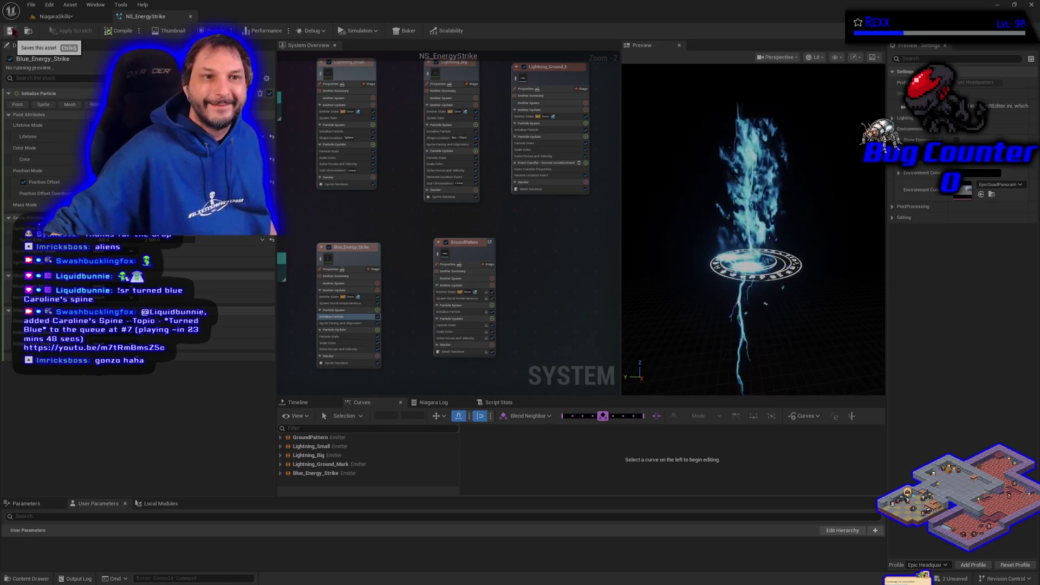
left_click(30, 4)
left_click(54, 54)
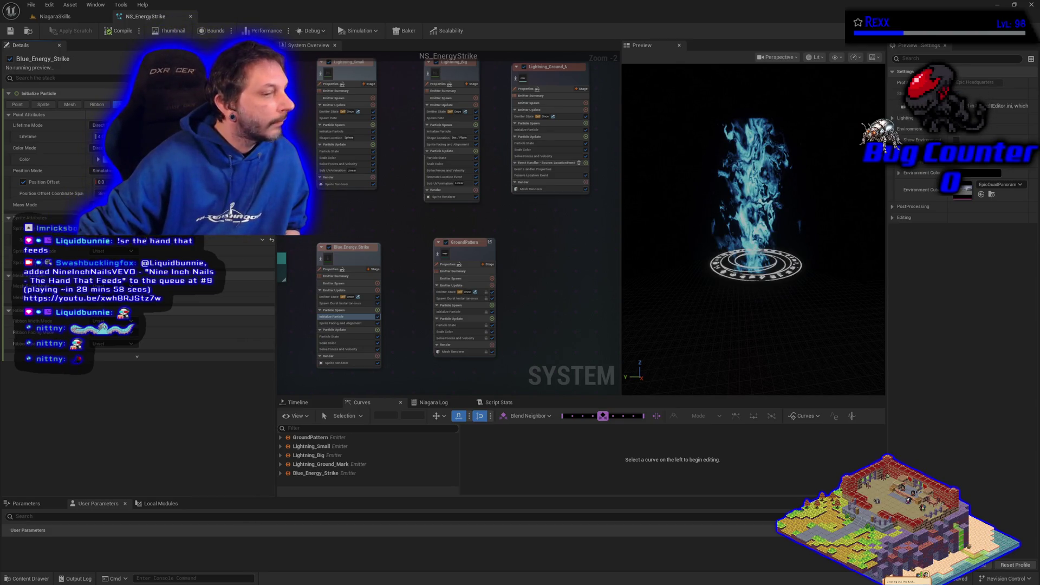
key("alt+Tab")
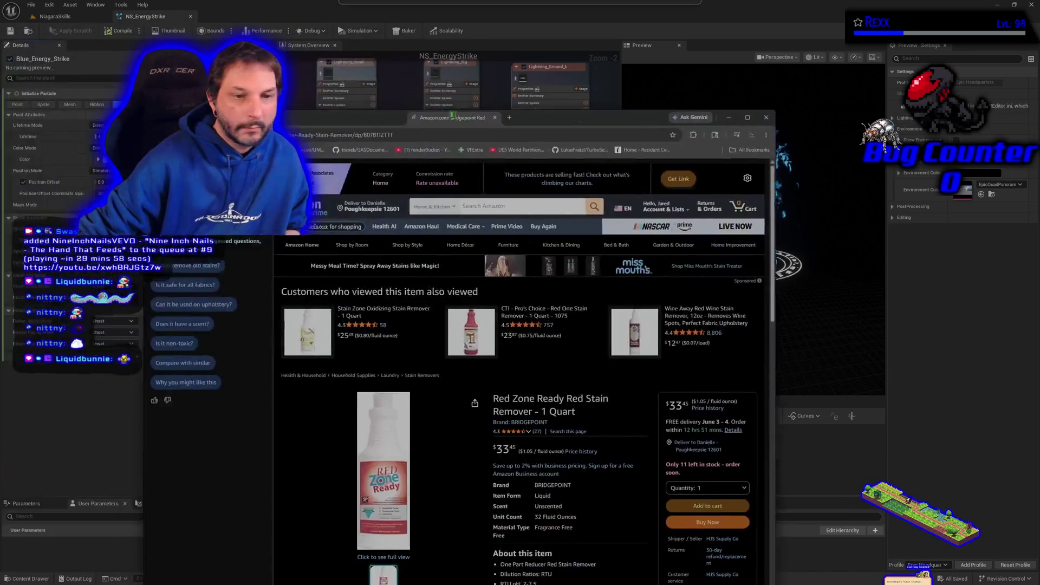
- View the enlarged Amazon product image, then switch to the StreamElements media-request page
left_click_drag(453, 116, 431, 64)
left_click(381, 400)
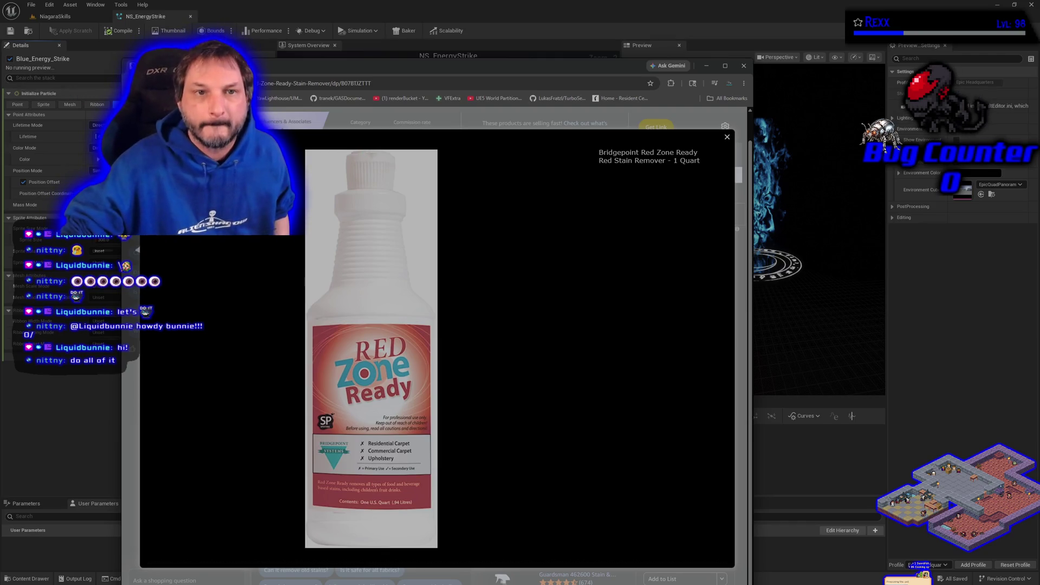
key("alt+Tab")
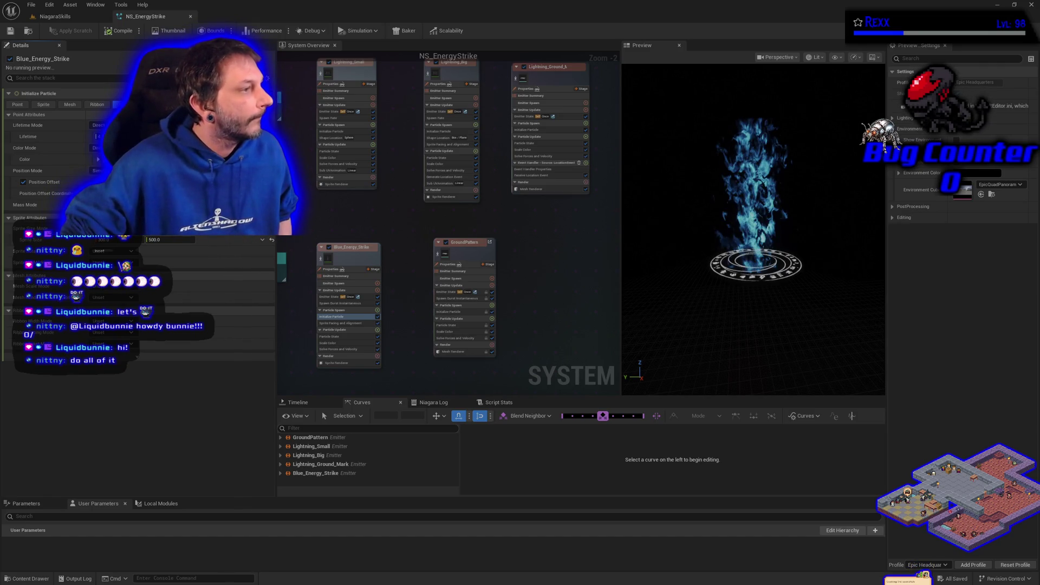
key("alt+Tab")
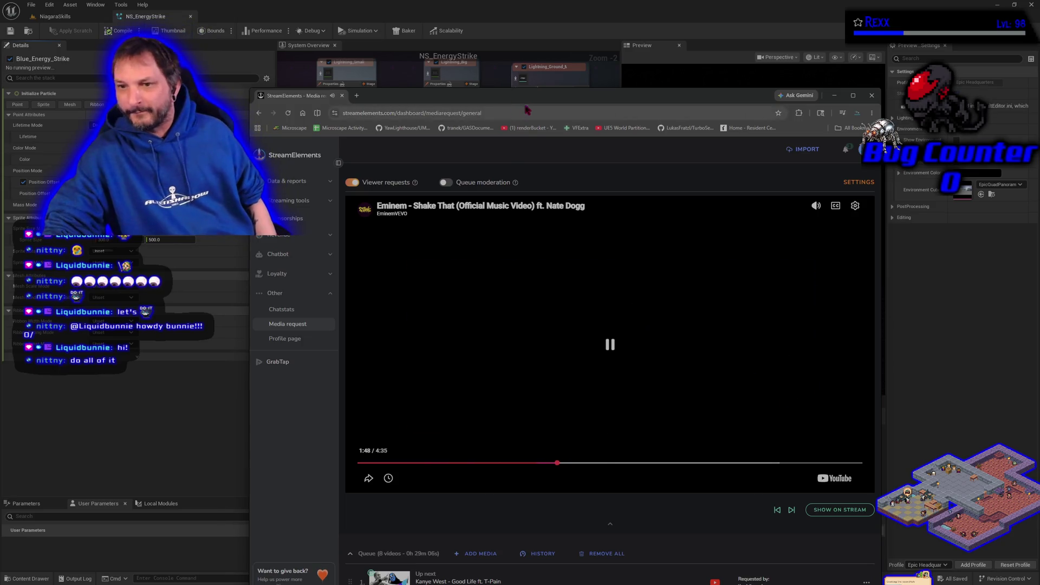
- Nudge the StreamElements media-request window up and to the left
mouse_move(529, 99)
left_mouse_down()
mouse_move(522, 87)
mouse_move(493, 96)
mouse_move(0, 102)
left_mouse_up()
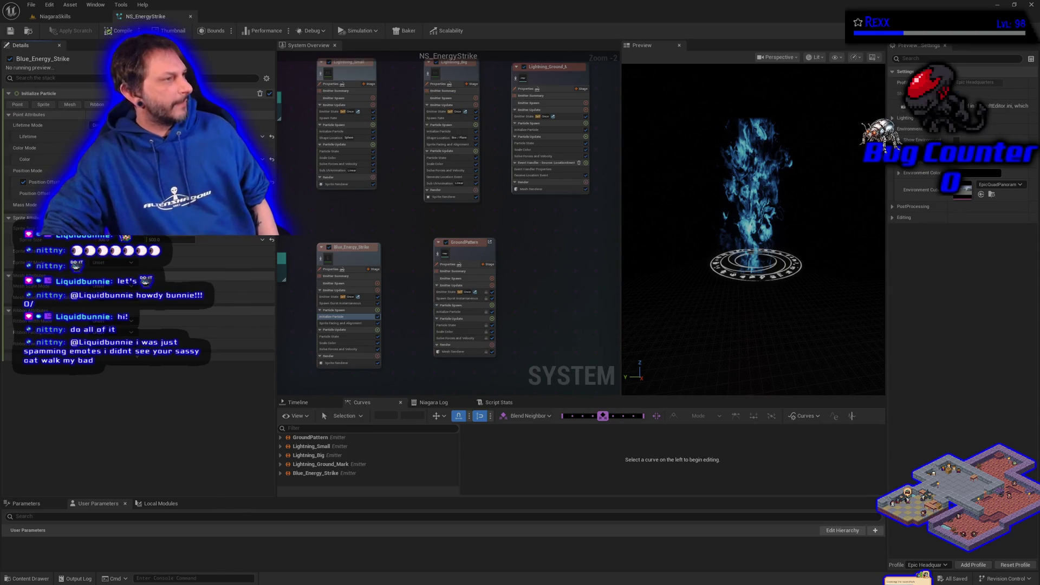